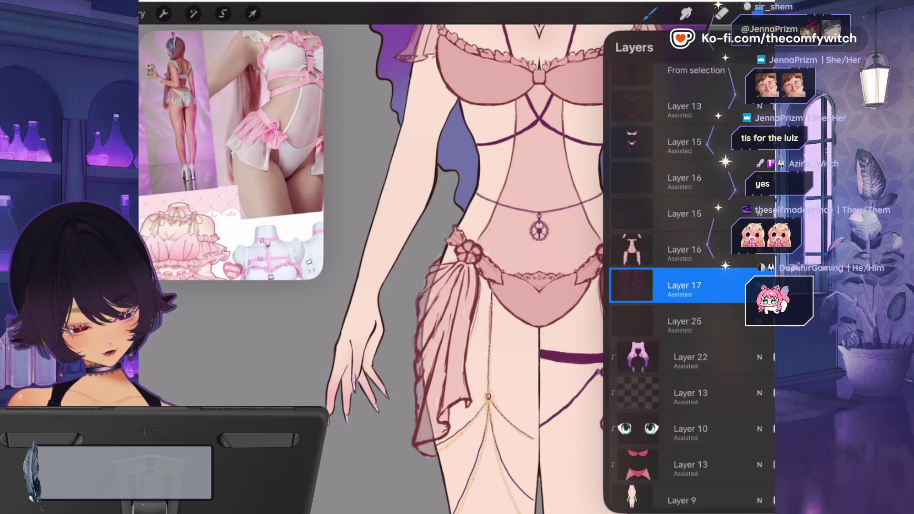
- Move Layer 17 up between Layer 15 and Layer 16, and make the hidden layer visible
mouse_move(680, 285)
left_mouse_down()
mouse_move(685, 242)
mouse_move(685, 249)
left_mouse_up()
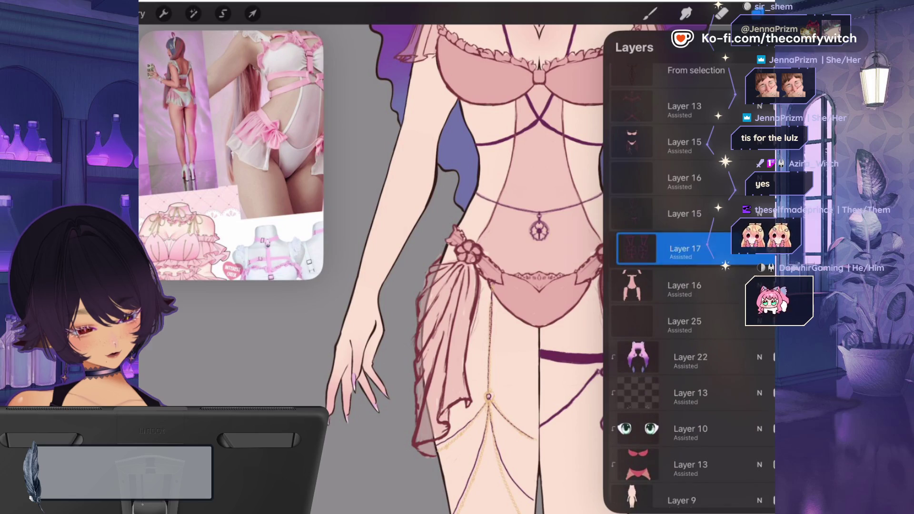
left_click(684, 214)
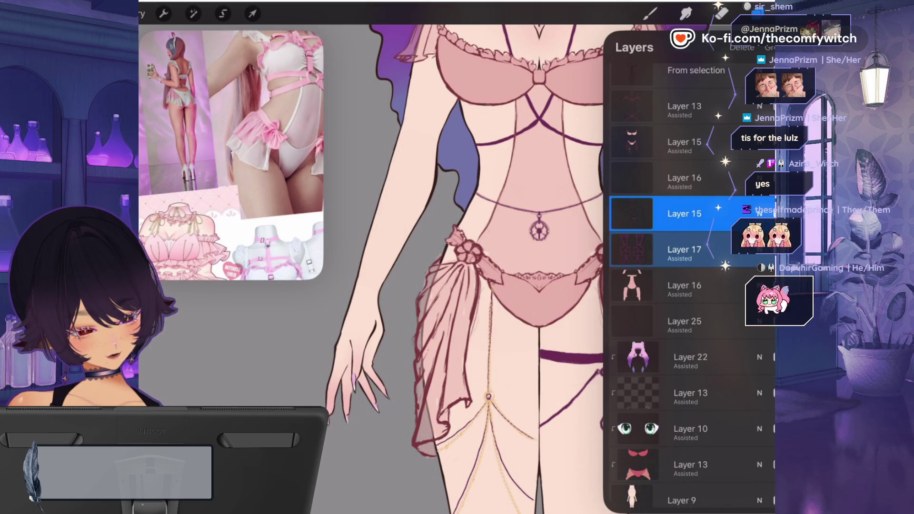
left_click(772, 213)
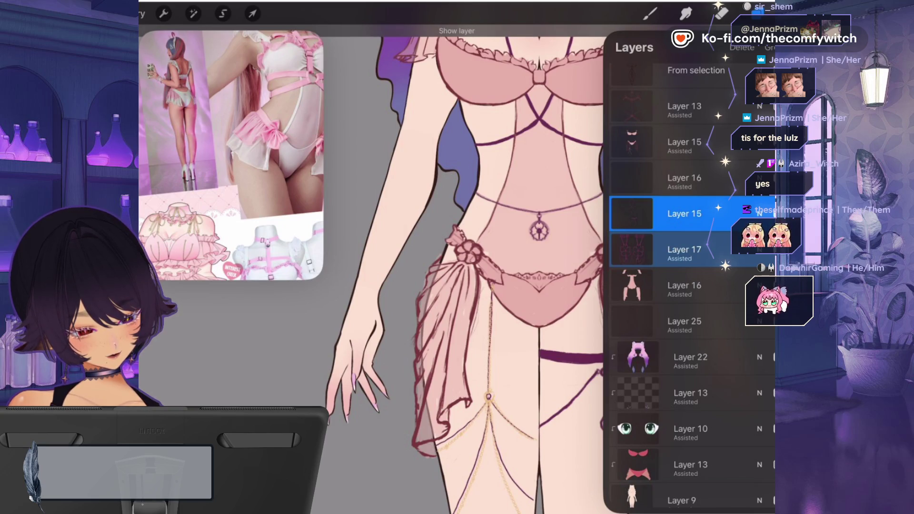
- Delete the extra Layer 16 and move Layer 15 down below Layer 17
left_click_drag(713, 178, 633, 178)
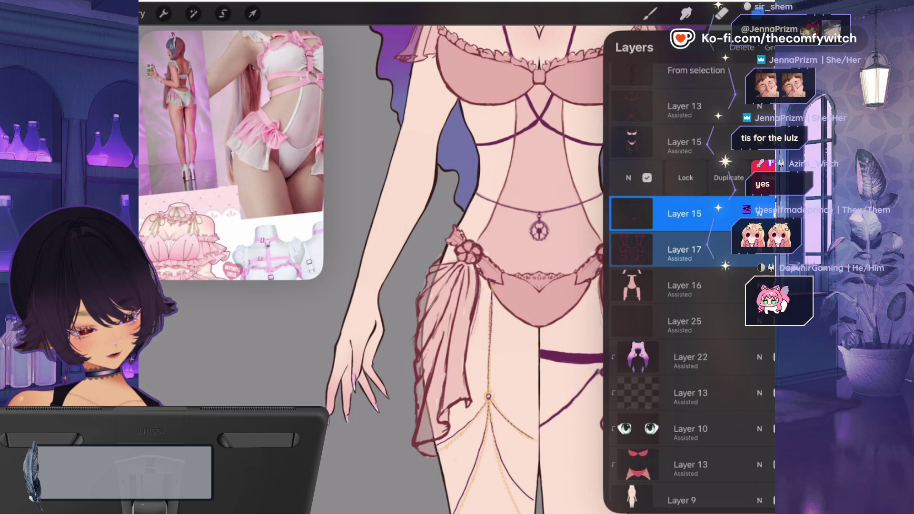
left_click(764, 178)
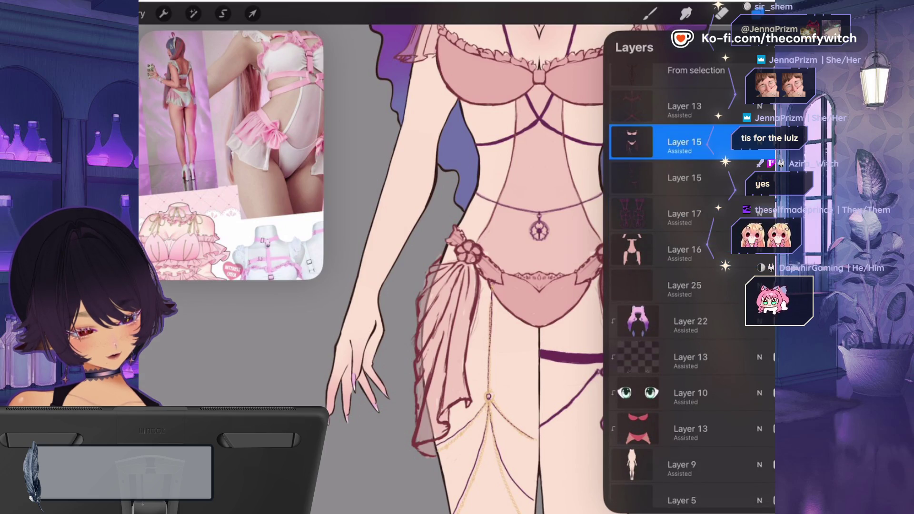
left_click_drag(681, 142, 690, 212)
- Zoom out to review the whole catgirl figure after the layer reorder
scroll(523, 266, "down", 5)
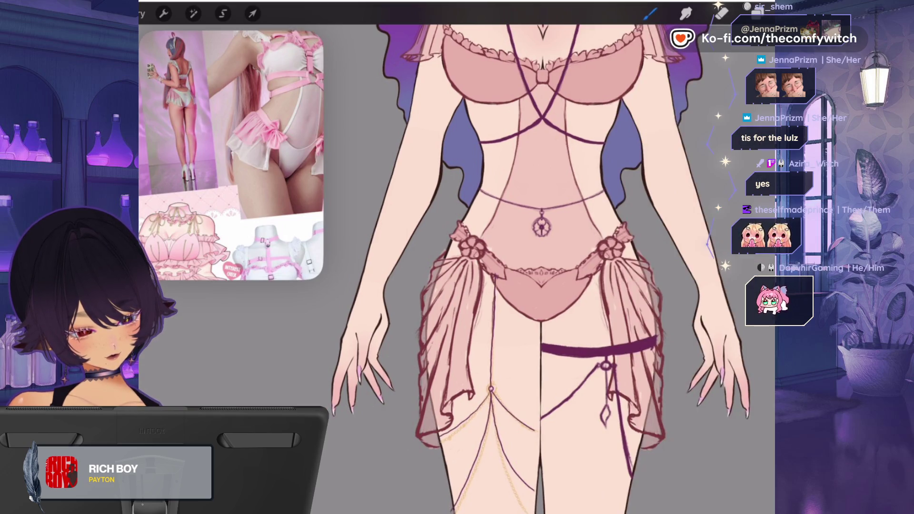
scroll(581, 267, "down", 3)
scroll(581, 267, "up", 3)
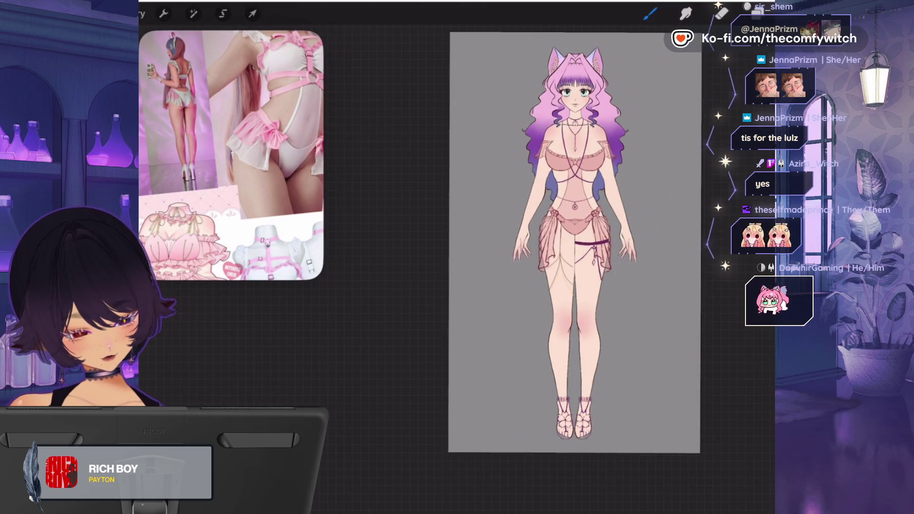
scroll(561, 267, "down", 2)
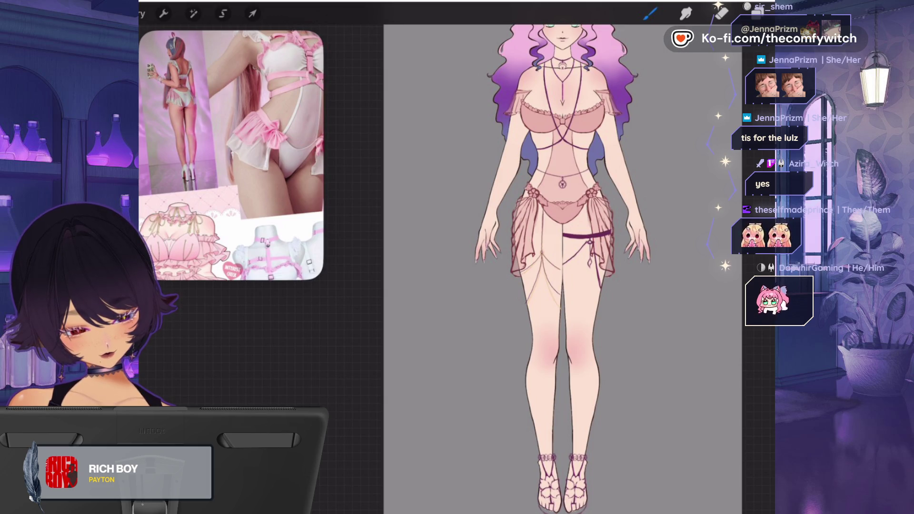
scroll(562, 266, "up", 3)
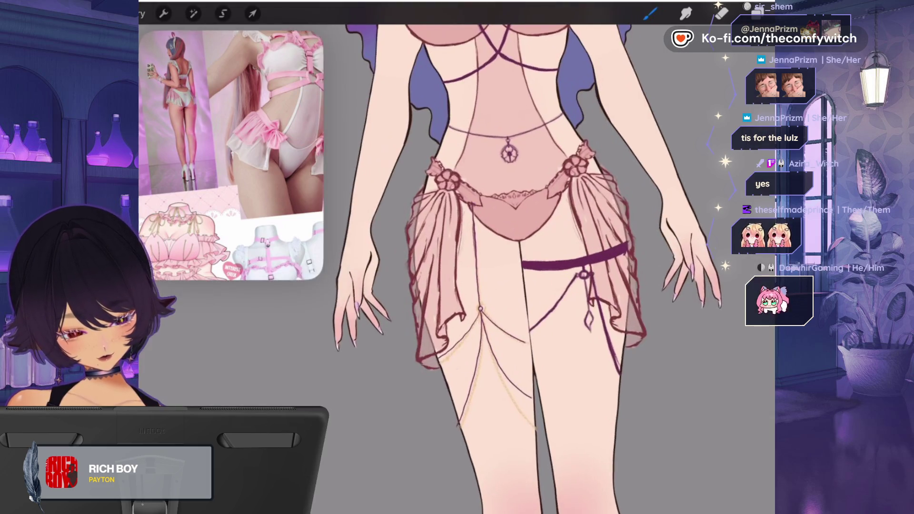
- Select the upper Layer 15 and bring up the Adjustments menu
key("l")
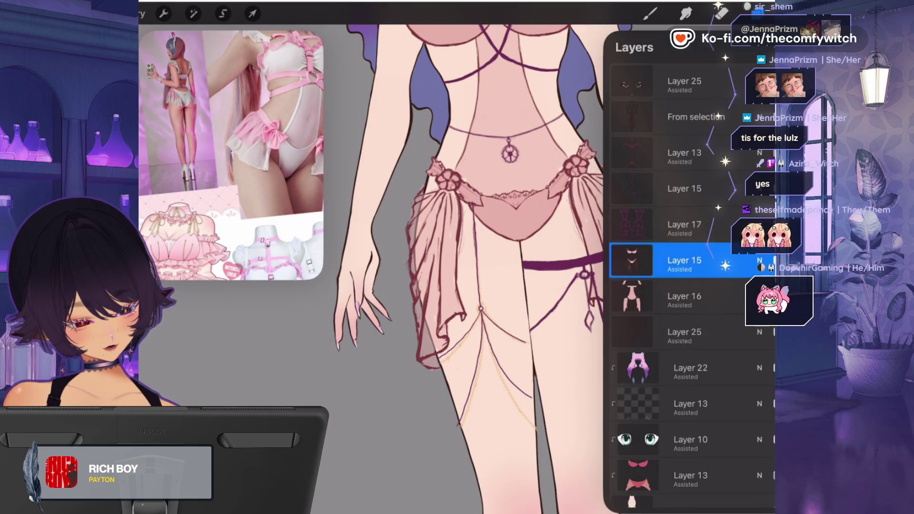
left_click(684, 188)
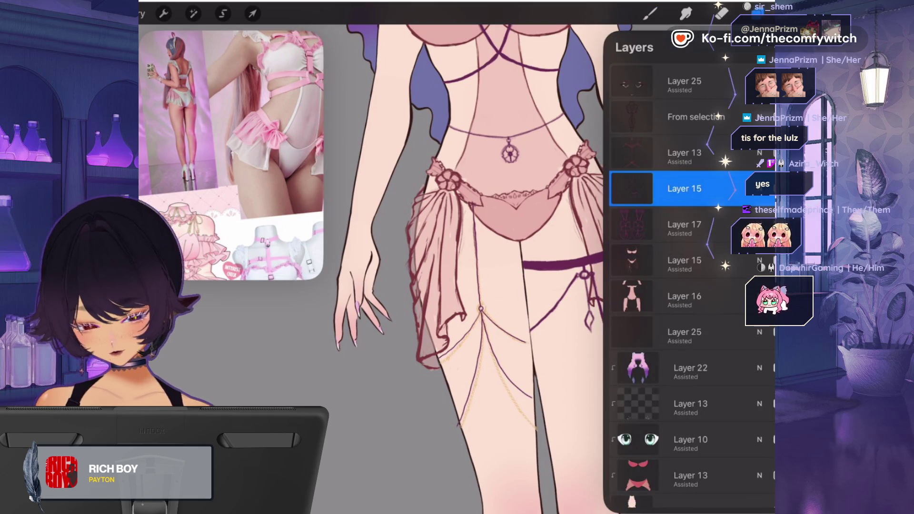
left_click(194, 13)
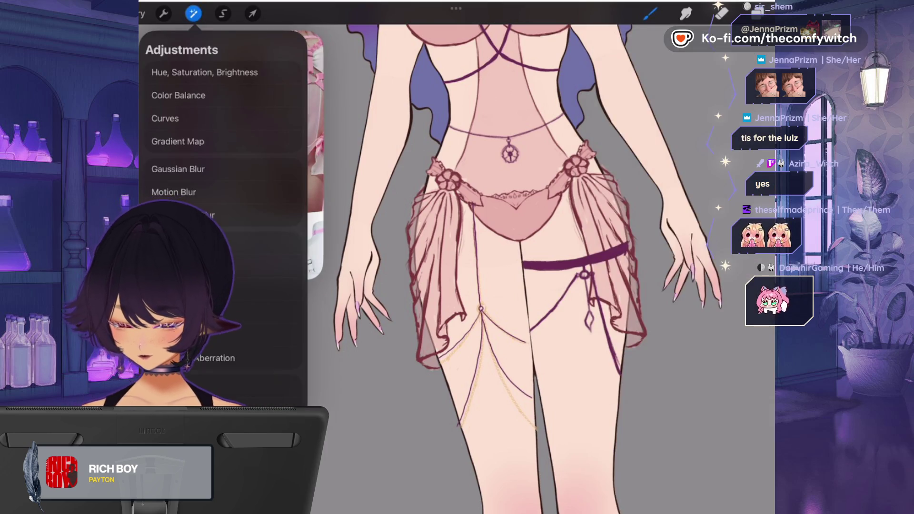
- Use Liquify to push the purple thigh strap and ring into a snugger curve around the leg
left_click(171, 385)
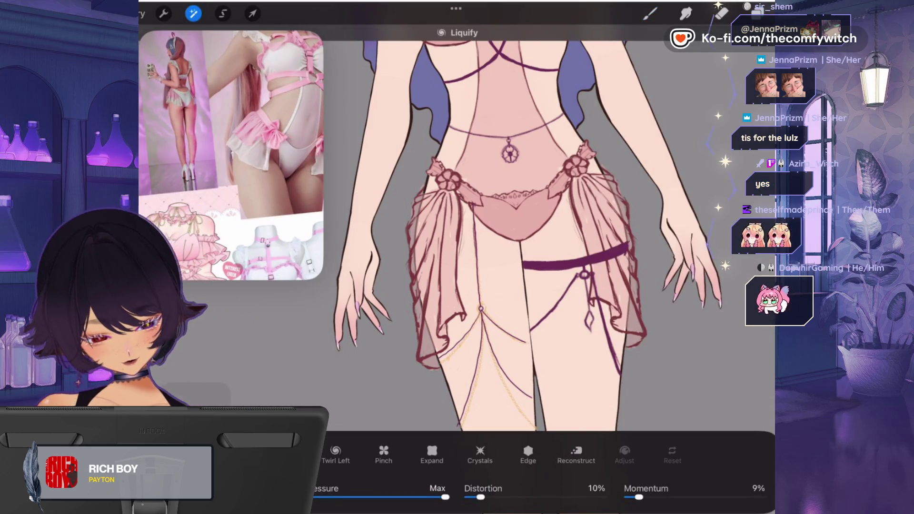
left_click_drag(595, 210, 652, 224)
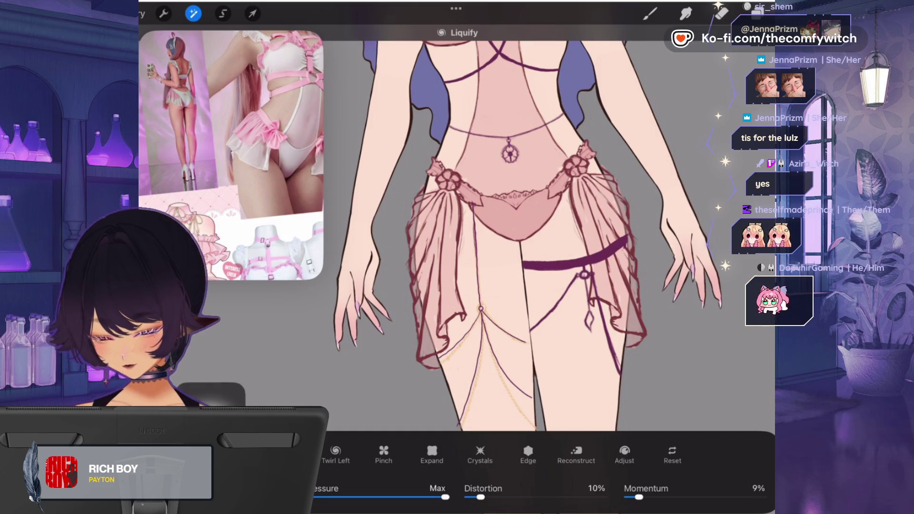
mouse_move(676, 164)
left_mouse_down()
mouse_move(619, 152)
mouse_move(595, 237)
mouse_move(666, 143)
mouse_move(690, 152)
left_mouse_up()
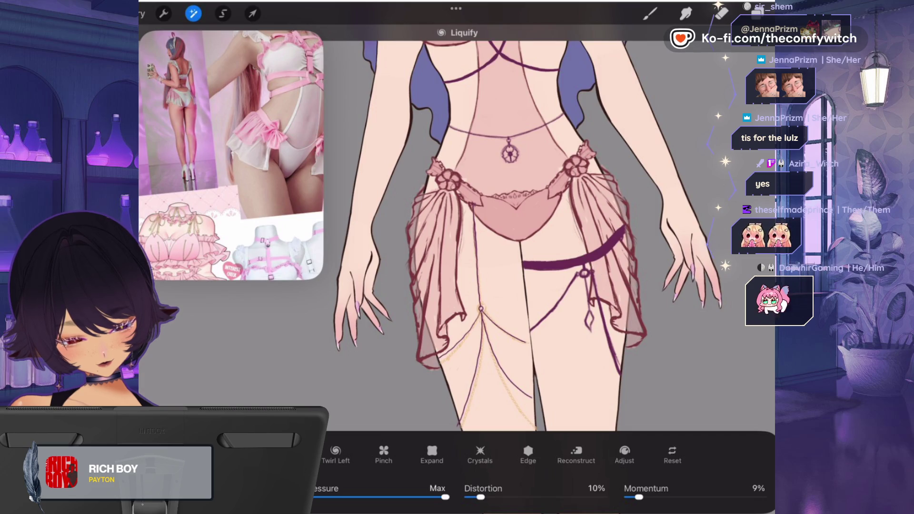
left_click_drag(586, 274, 583, 266)
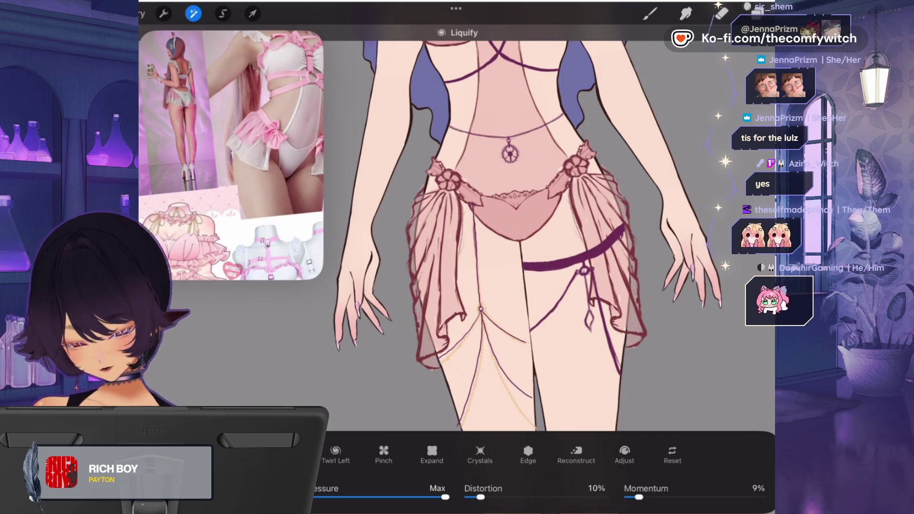
left_click_drag(529, 267, 566, 269)
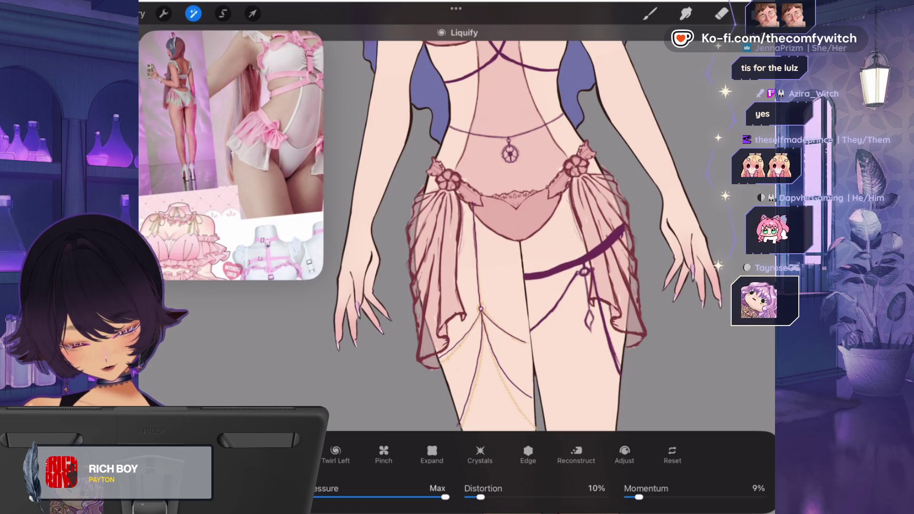
left_click_drag(576, 274, 542, 263)
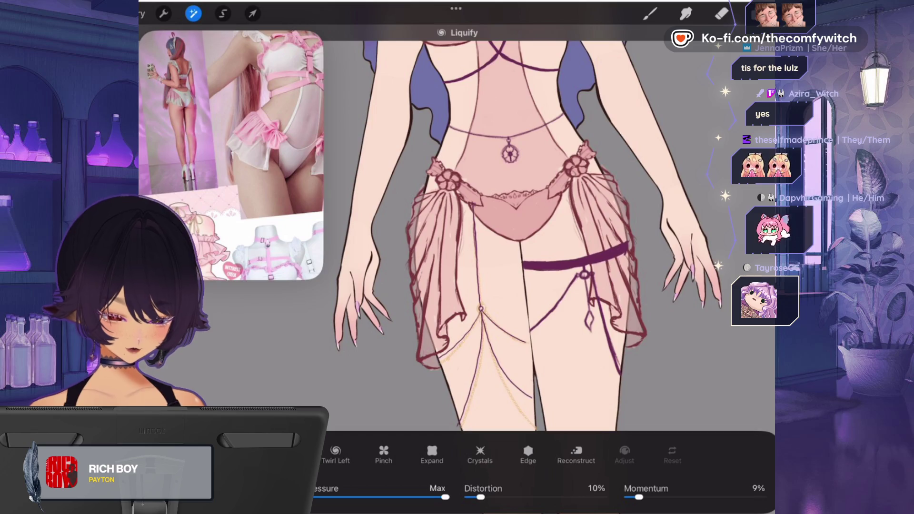
left_click(761, 13)
left_click(762, 14)
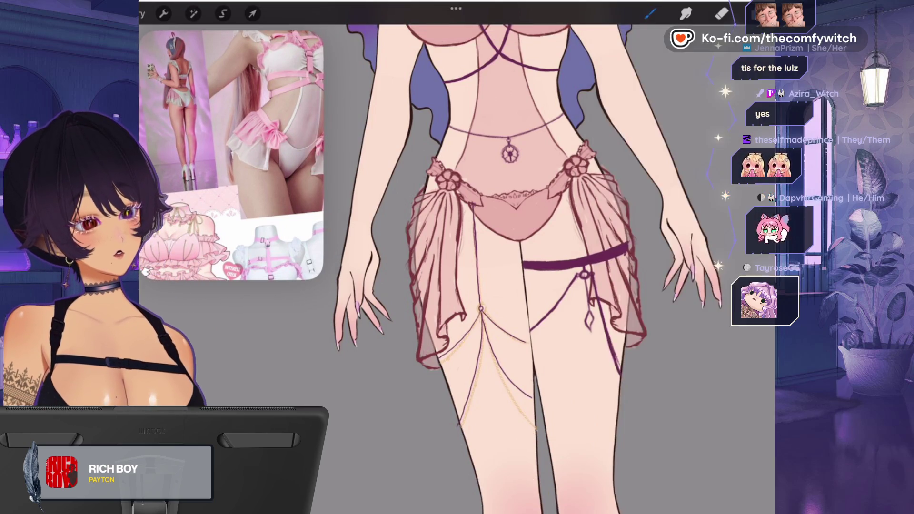
scroll(566, 267, "down", 5)
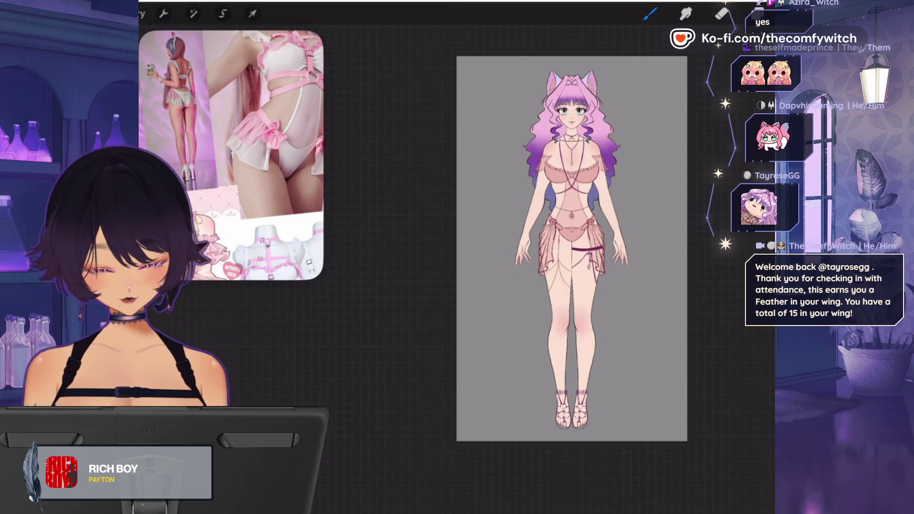
scroll(571, 257, "up", 3)
scroll(559, 266, "up", 2)
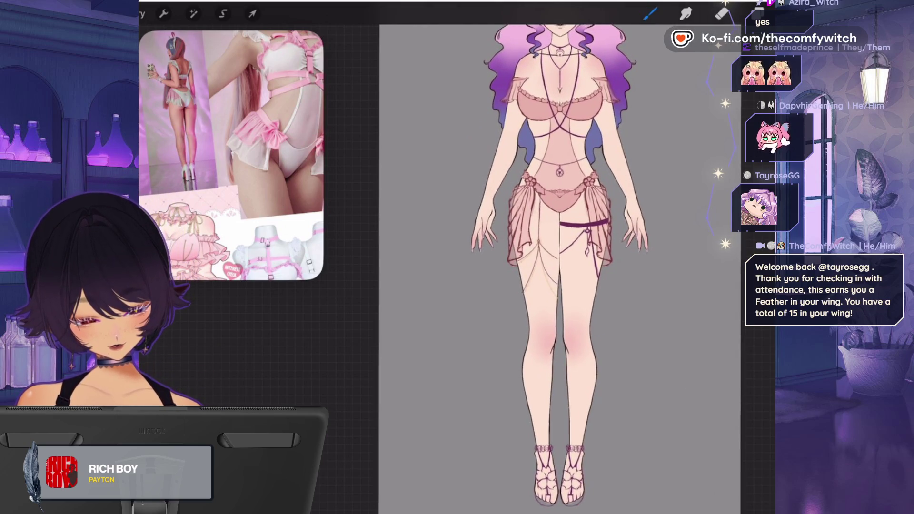
scroll(560, 266, "down", 3)
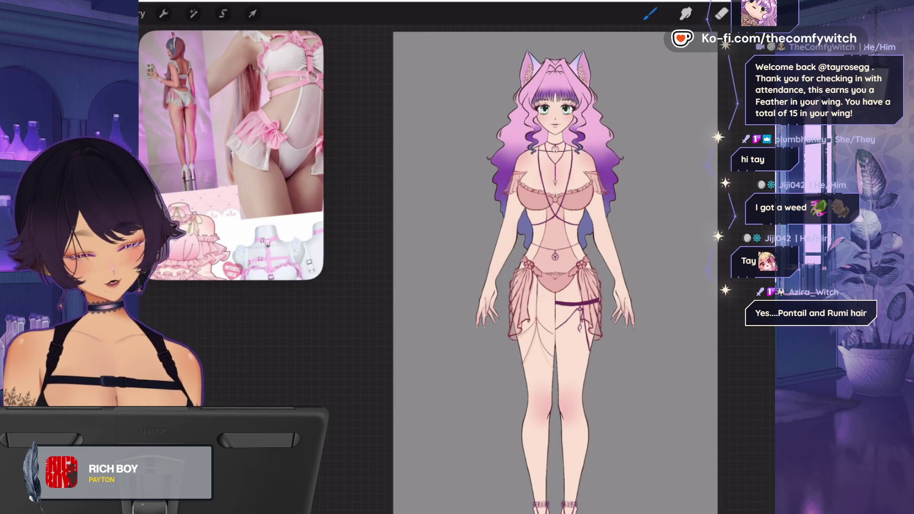
left_click(757, 14)
- Select Layer 9 and switch to the Eraser with a Classic Library brush, setting its size
scroll(690, 286, "down", 5)
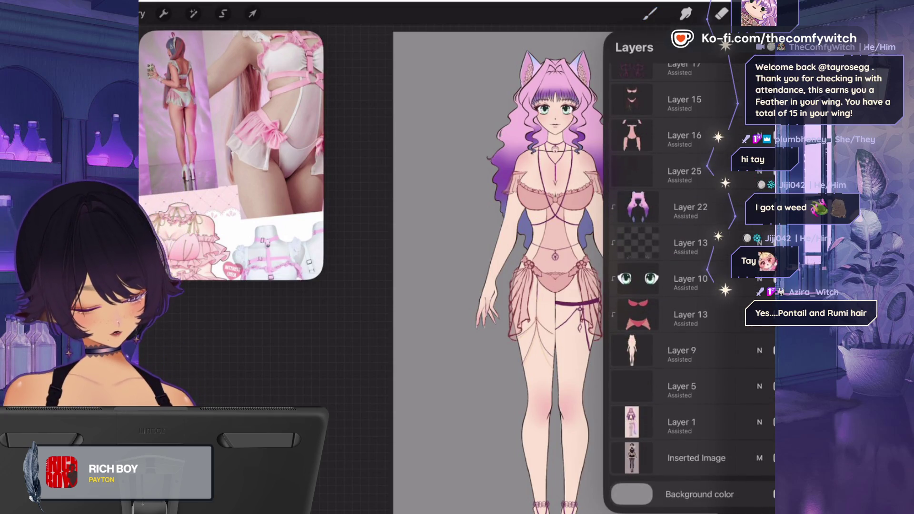
left_click(680, 352)
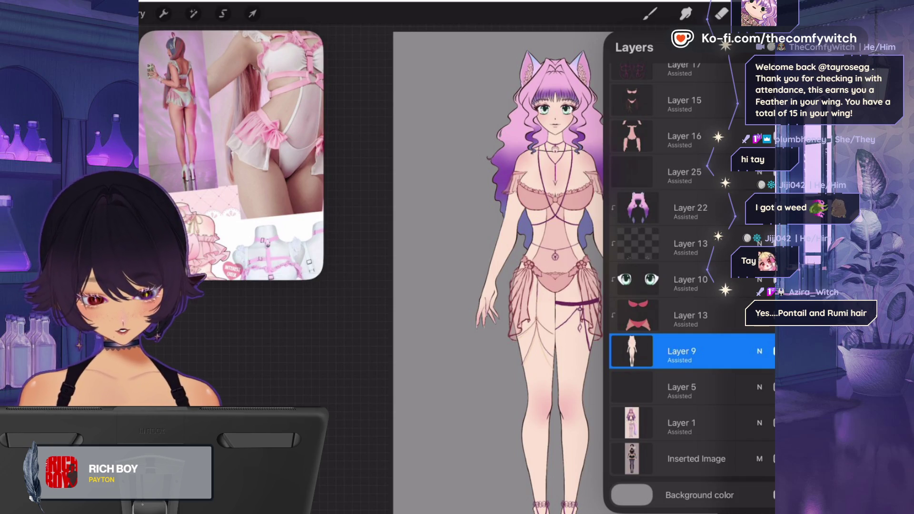
left_click(722, 13)
left_click(721, 13)
left_click(721, 14)
left_click(721, 13)
left_click(722, 14)
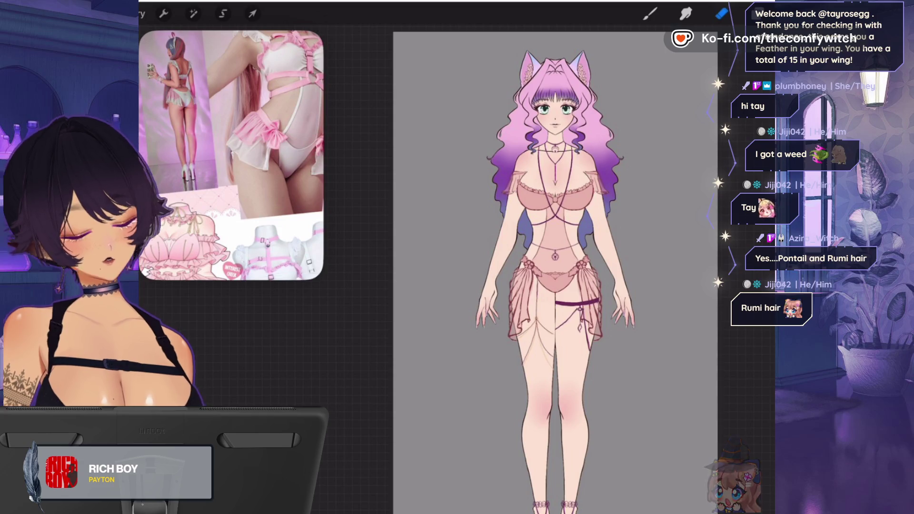
left_click_drag(552, 285, 542, 286)
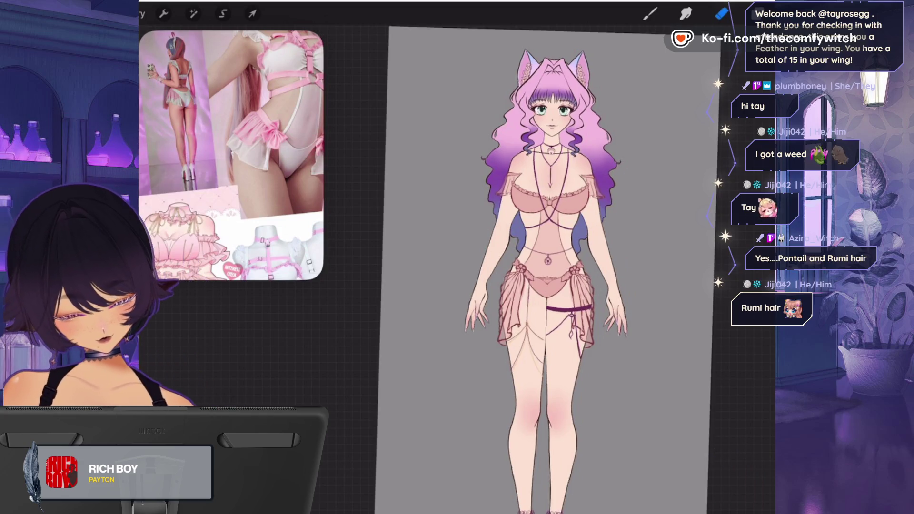
- Draw two pink hair strands beside the head, one left and one down the right side
scroll(476, 214, "up", 5)
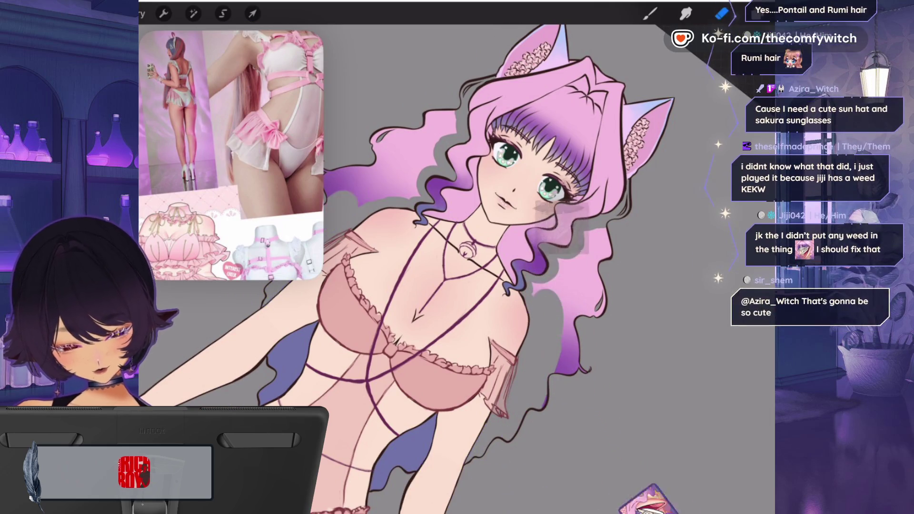
left_click_drag(583, 264, 559, 369)
mouse_move(376, 138)
left_mouse_down()
mouse_move(428, 142)
mouse_move(374, 160)
left_mouse_up()
- Erase the upper-left curl, the left strand's lower tail and the right strand's top
left_click_drag(347, 171, 326, 190)
left_click_drag(585, 262, 555, 316)
left_click_drag(347, 181, 327, 195)
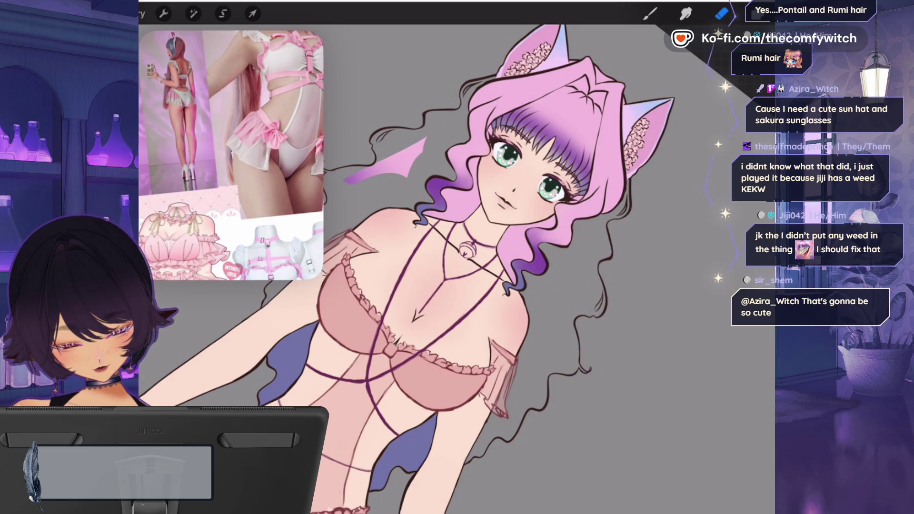
scroll(457, 266, "down", 5)
scroll(500, 333, "up", 8)
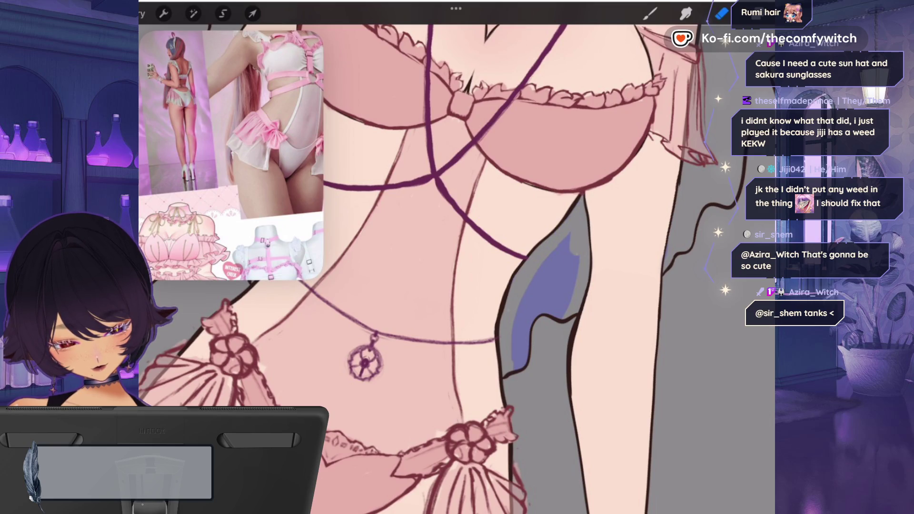
- Erase the purple shading patch beside the arm and reopen the Layers panel
left_click_drag(566, 238, 519, 323)
left_click_drag(566, 255, 527, 357)
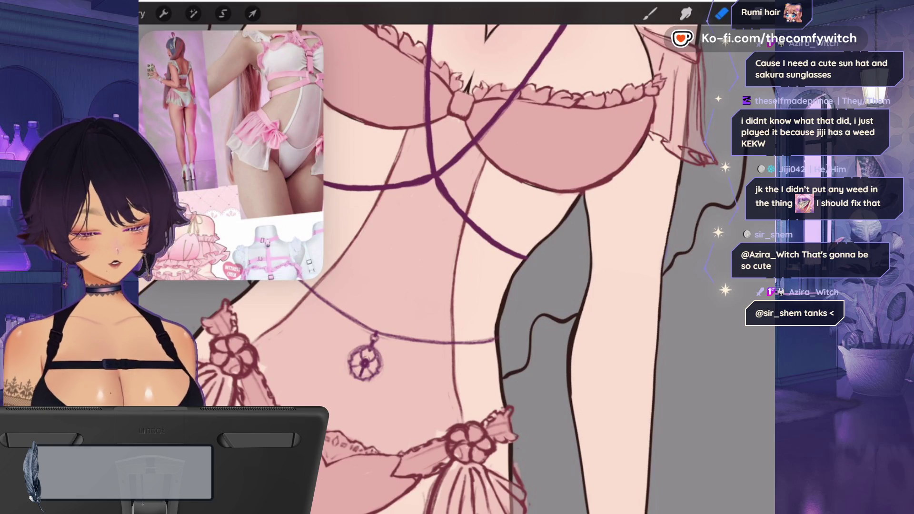
left_click(757, 14)
scroll(690, 286, "up", 2)
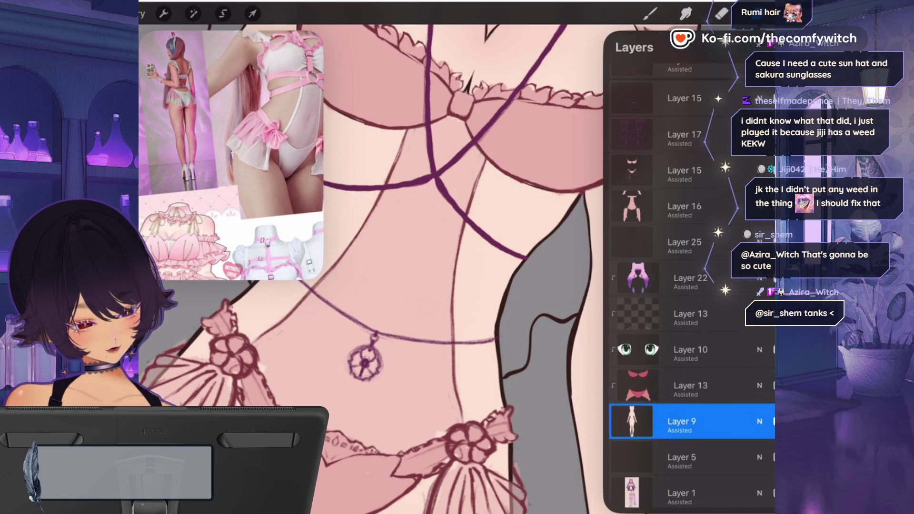
- Select Layer 25 with the eraser brush and zoom in on the face
left_click(684, 240)
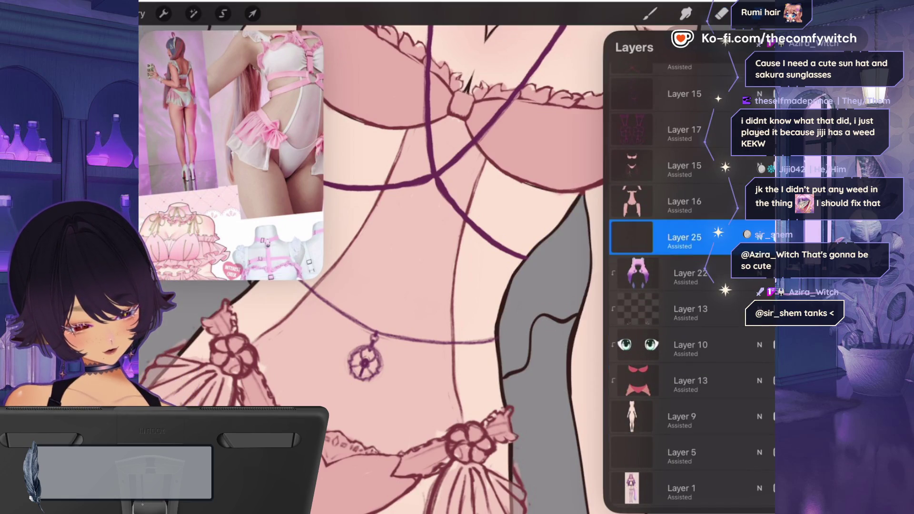
left_click(721, 13)
left_click(721, 13)
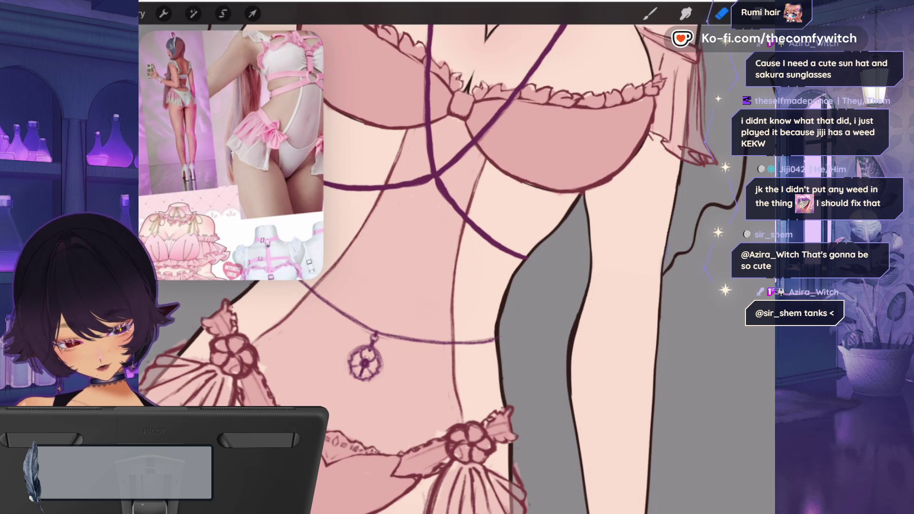
scroll(457, 257, "down", 5)
scroll(523, 357, "up", 6)
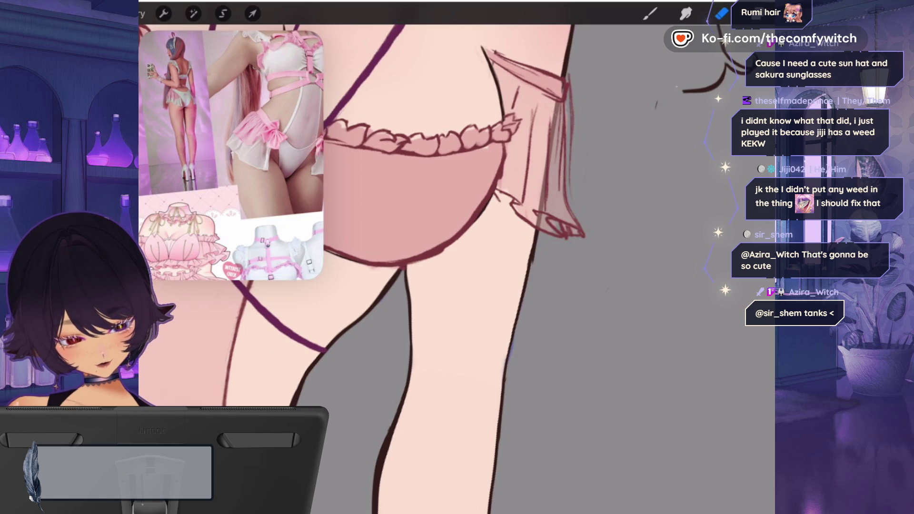
scroll(457, 257, "down", 5)
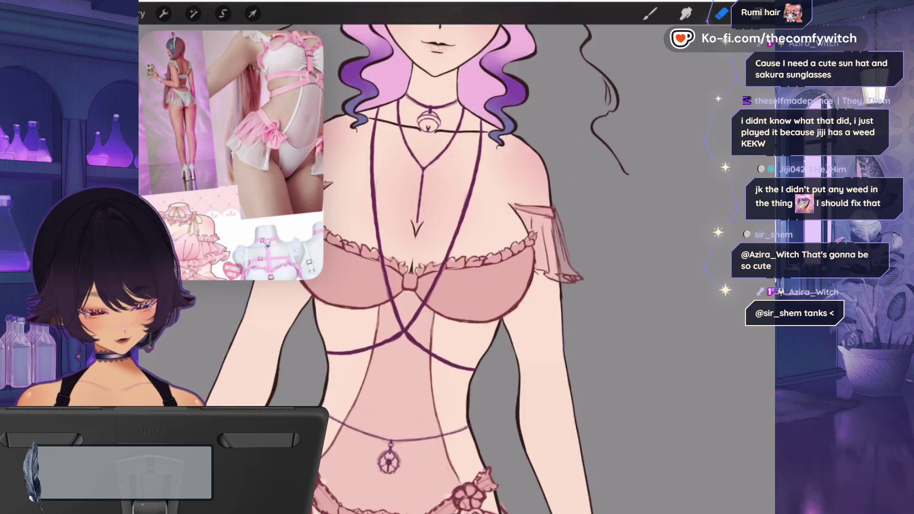
scroll(428, 142, "up", 6)
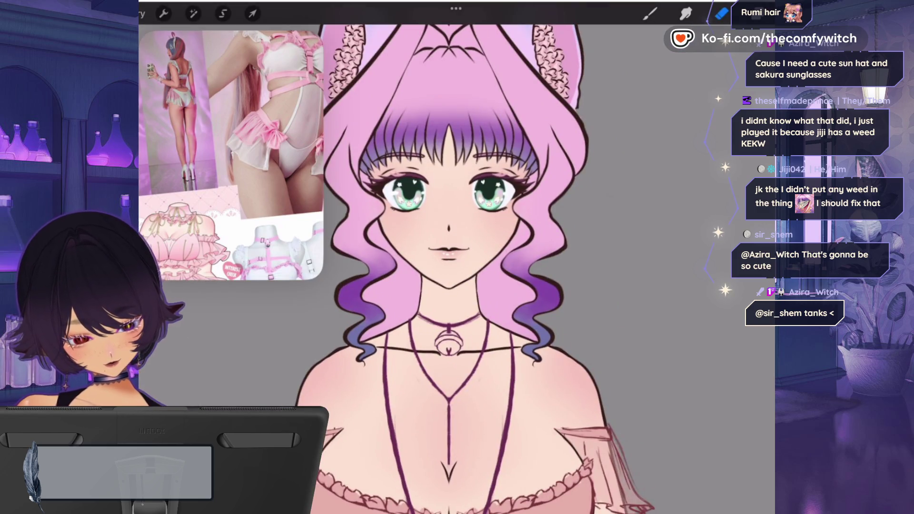
- Switch to Layer 9 with the eraser brush and return to the face close-up
key("l")
scroll(690, 286, "down", 3)
left_click(681, 352)
left_click(722, 14)
left_click(722, 14)
scroll(476, 199, "up", 5)
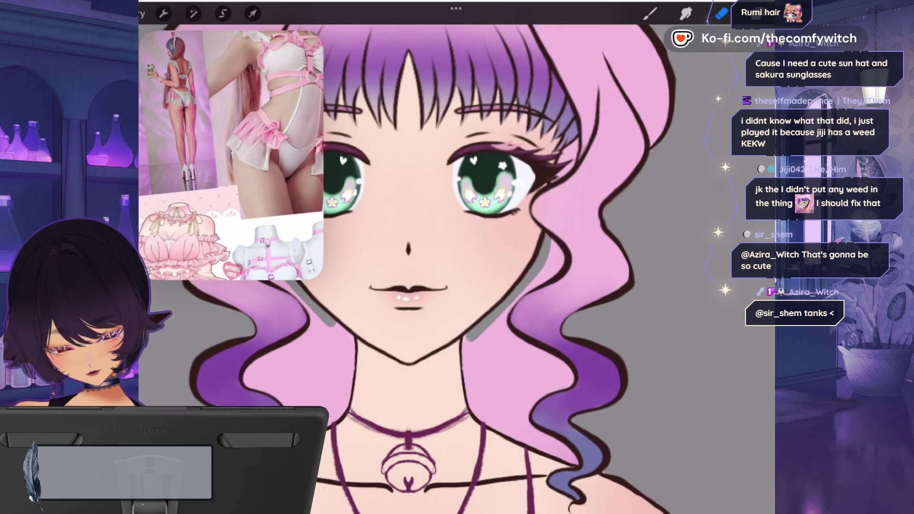
- Erase excess skin fill along both neck sides, the right shoulder and the inner right hair curl
left_click_drag(469, 336, 477, 400)
left_click_drag(346, 333, 350, 364)
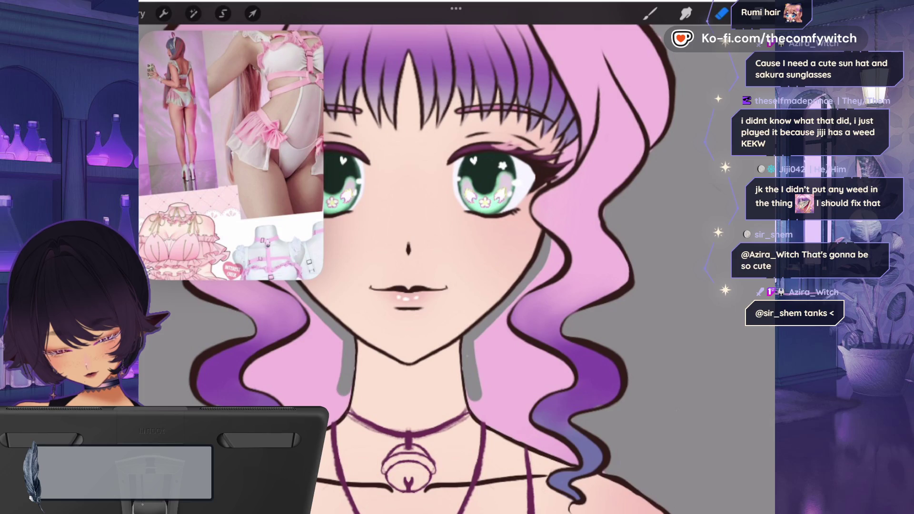
left_click_drag(469, 390, 497, 427)
left_click_drag(347, 400, 336, 414)
left_click_drag(497, 421, 545, 447)
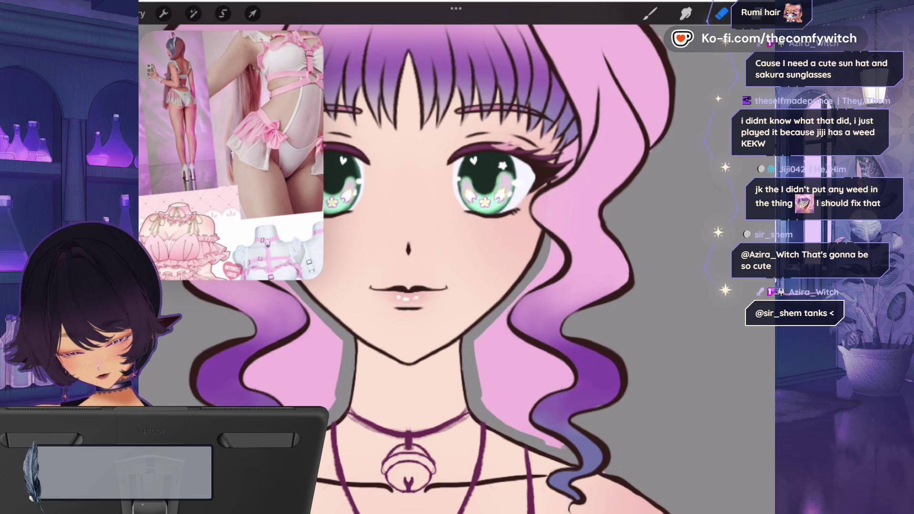
mouse_move(533, 402)
left_mouse_down()
mouse_move(568, 383)
mouse_move(571, 364)
mouse_move(517, 345)
mouse_move(499, 323)
mouse_move(488, 349)
mouse_move(502, 416)
mouse_move(545, 381)
mouse_move(514, 352)
mouse_move(495, 376)
mouse_move(514, 371)
mouse_move(500, 381)
left_mouse_up()
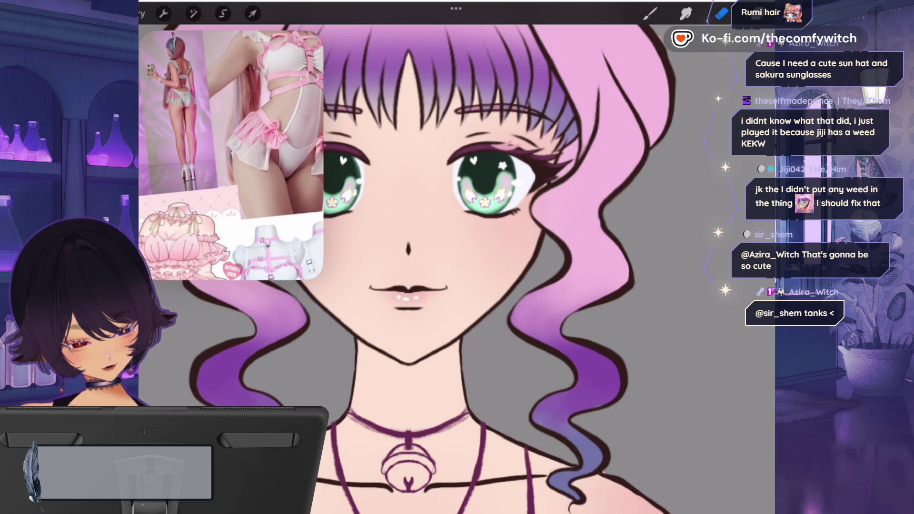
scroll(456, 266, "down", 5)
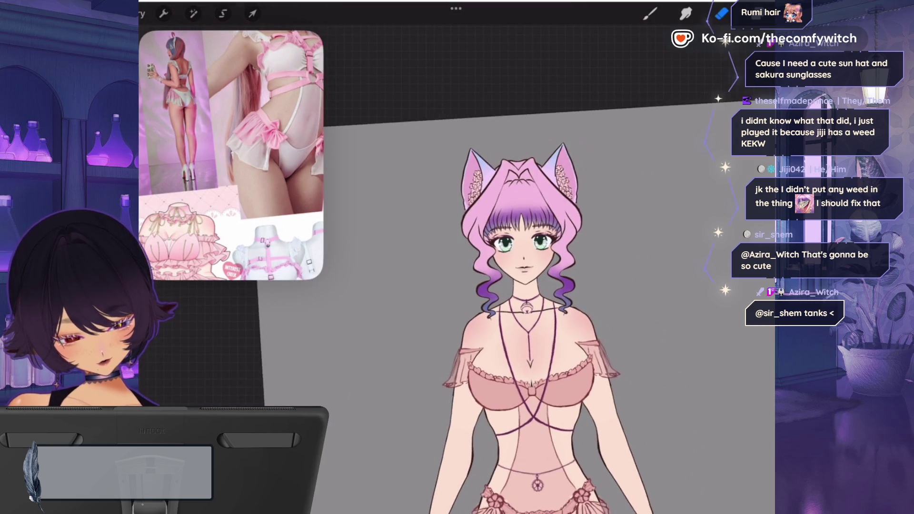
- Select Layer 5 with the SU Cream Pencil 1 brush and zoom out to the full figure
key("l")
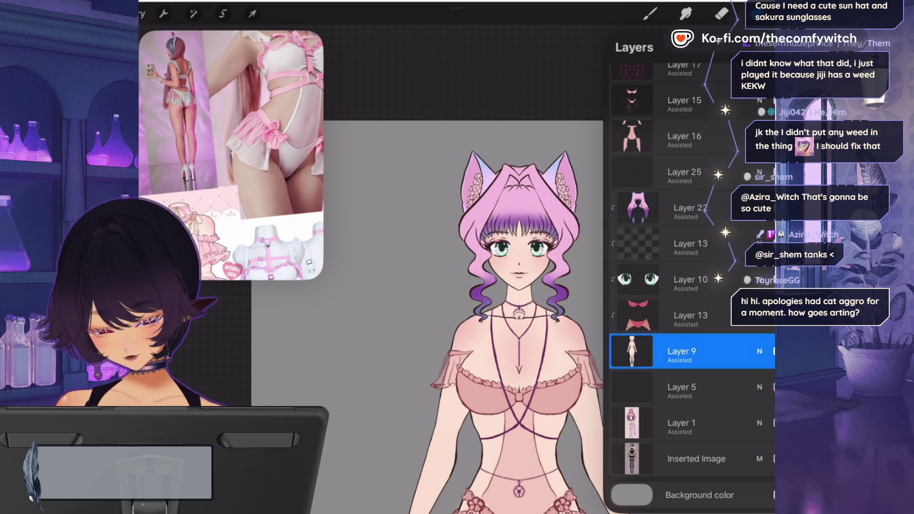
left_click(685, 386)
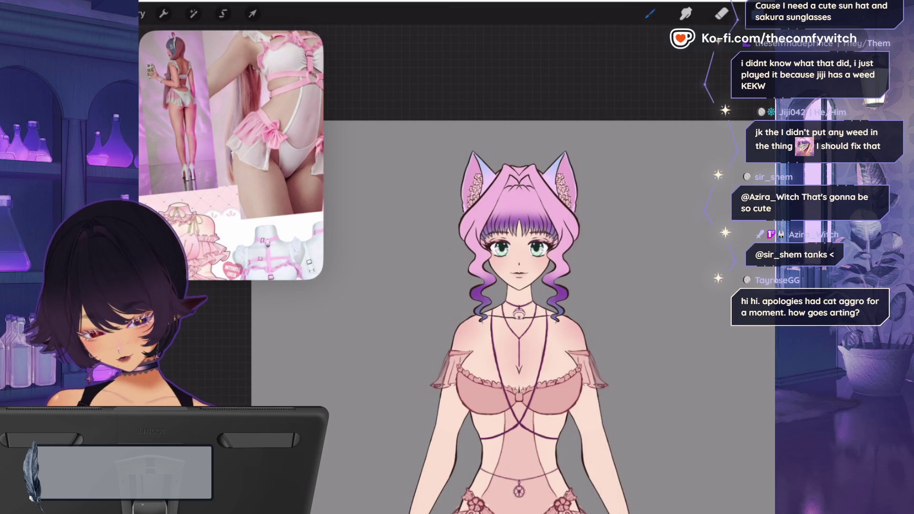
left_click(650, 13)
left_click(650, 14)
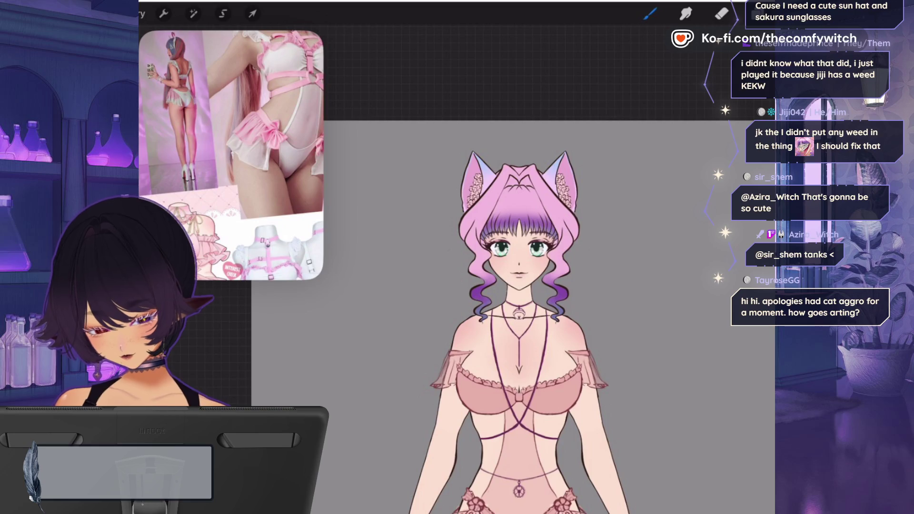
scroll(523, 333, "down", 5)
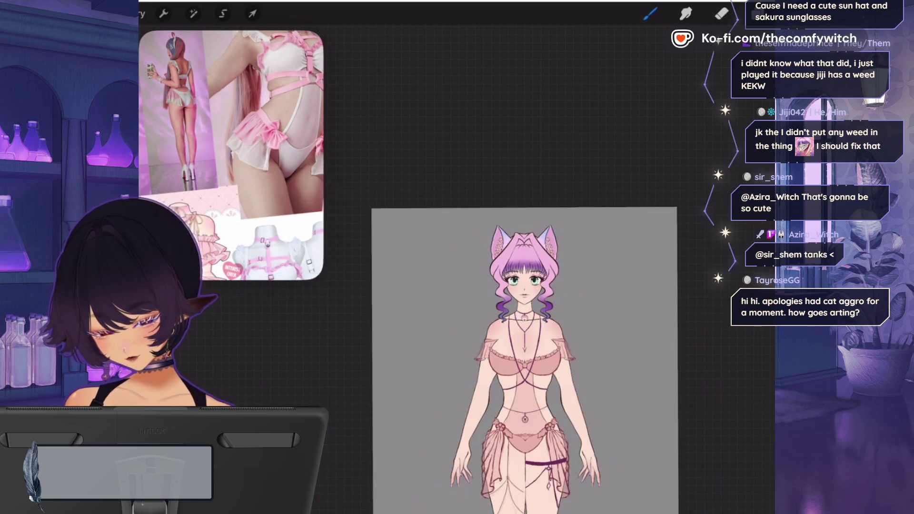
scroll(526, 362, "down", 3)
scroll(528, 267, "up", 5)
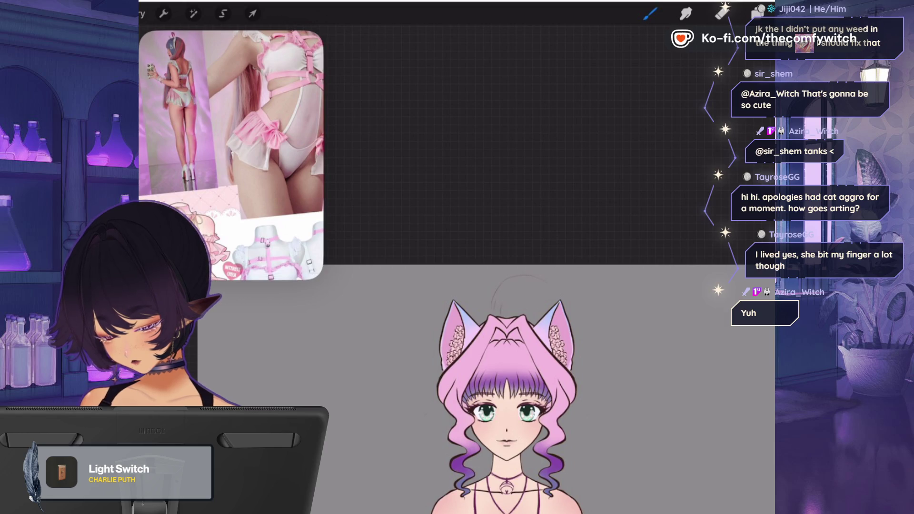
- Undo the bad hair sketch stroke above the head and zoom back out
key("ctrl+z")
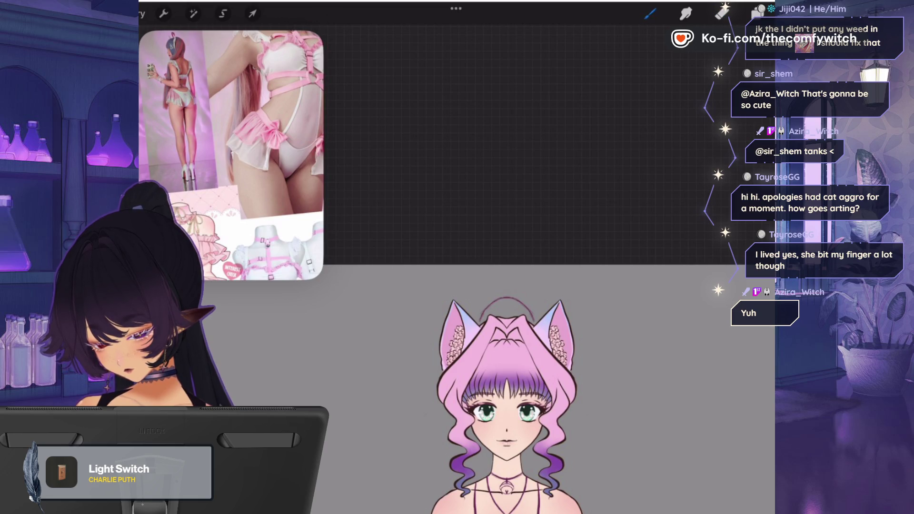
scroll(505, 333, "down", 5)
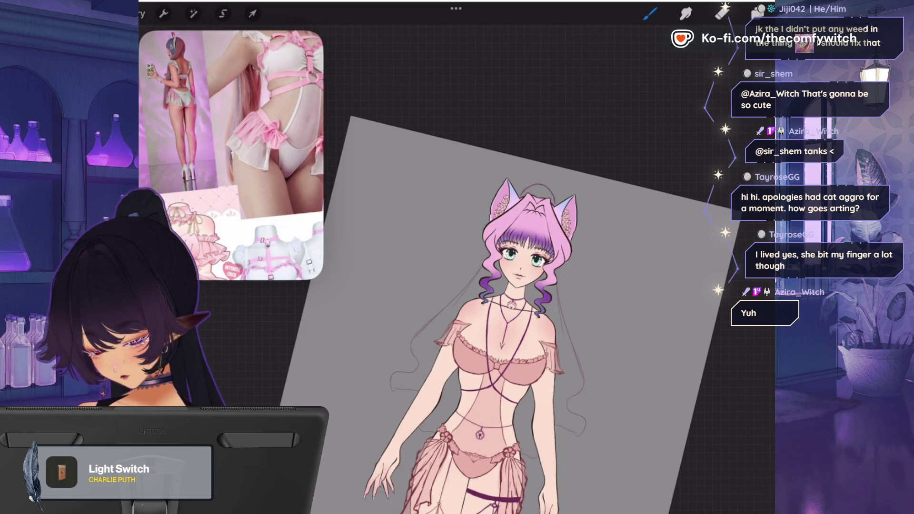
- Zoom the canvas in and out around the figure while sketching the long hair strands
scroll(524, 309, "down", 2)
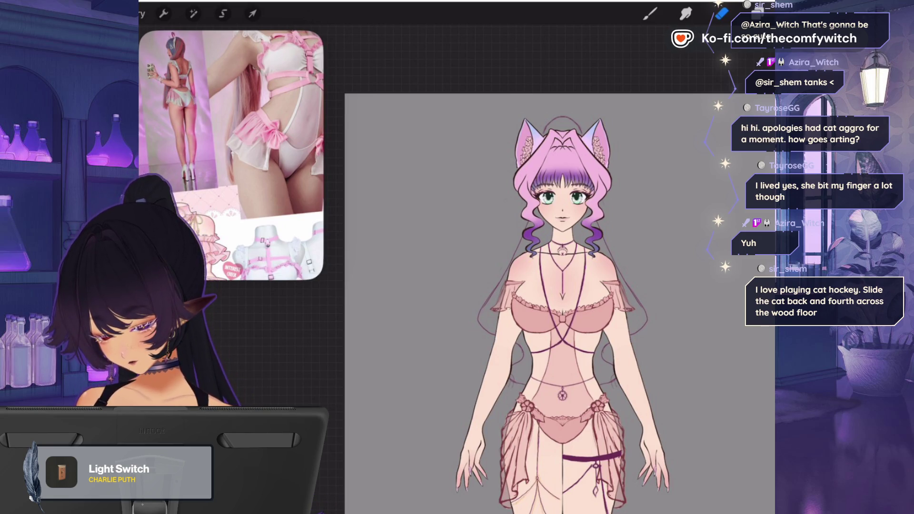
scroll(561, 286, "up", 3)
scroll(562, 285, "down", 3)
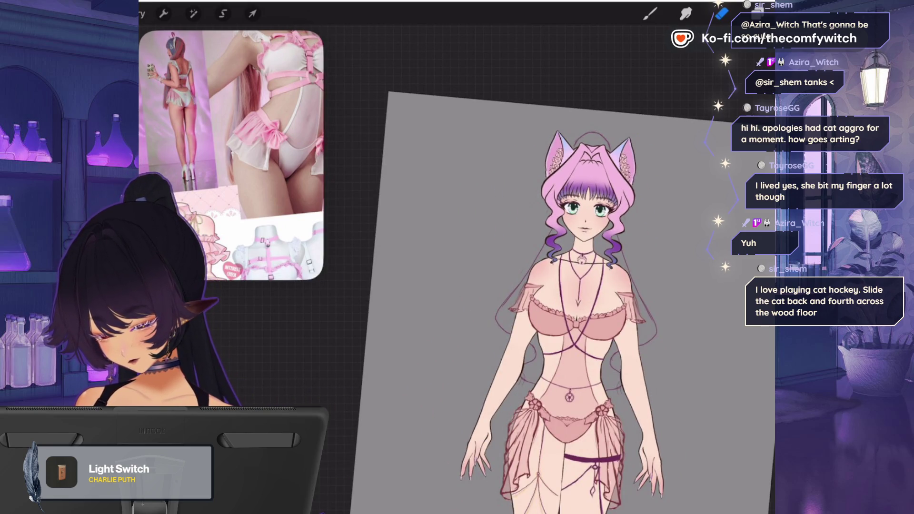
scroll(562, 286, "up", 2)
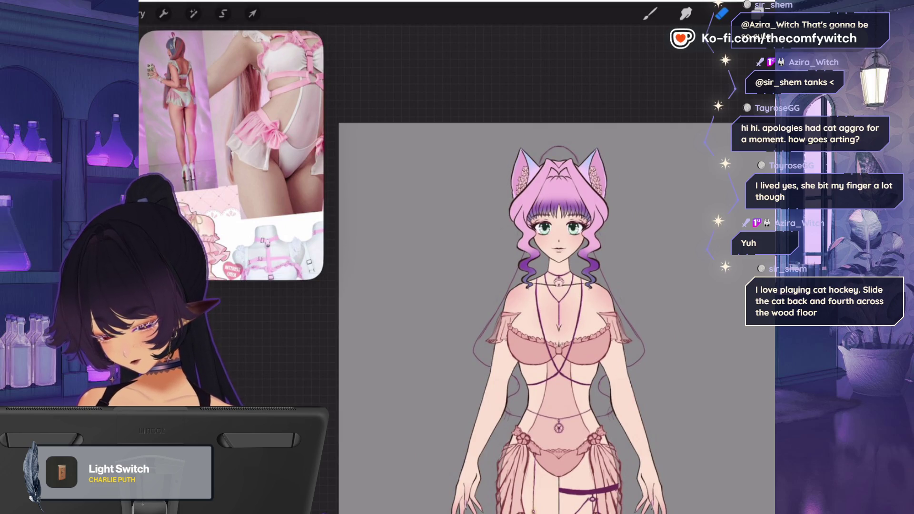
- Hide the Layer 17 hair sketch and add a new empty layer above it
left_click(757, 13)
left_click(774, 350)
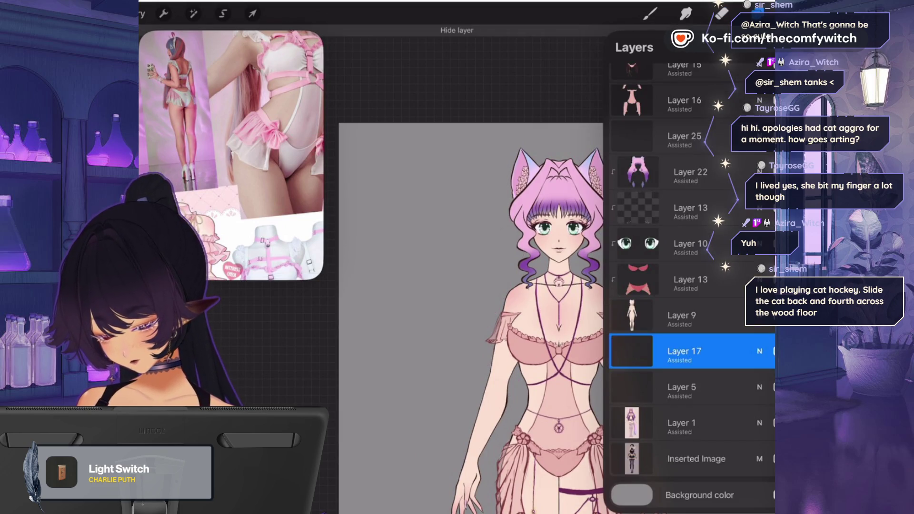
left_click(761, 47)
left_click(757, 13)
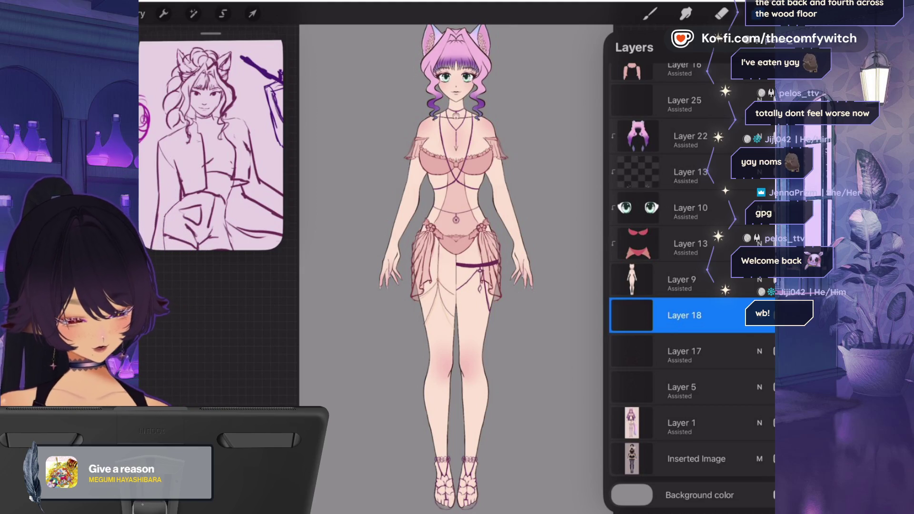
- Switch to the Eraser, zoom around the figure, undo the last action and reopen the layers
key("l")
key("e")
key("l")
key("l")
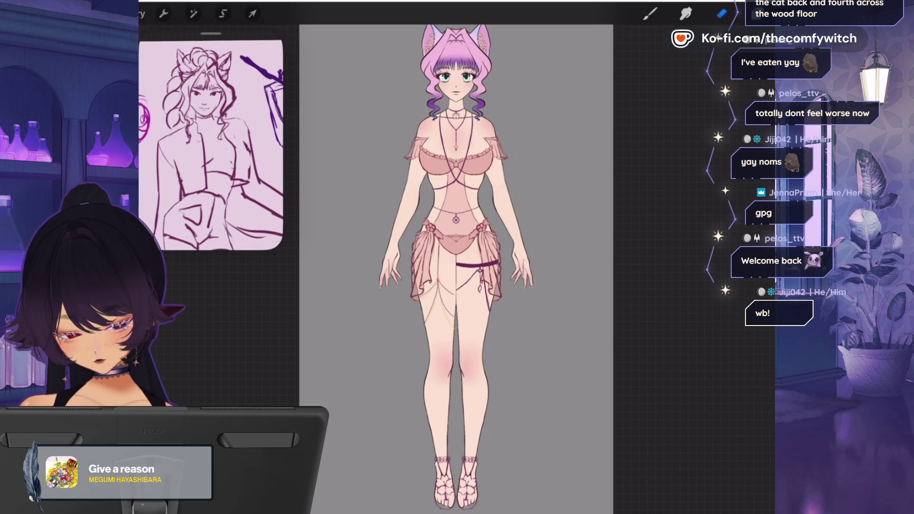
scroll(476, 285, "up", 5)
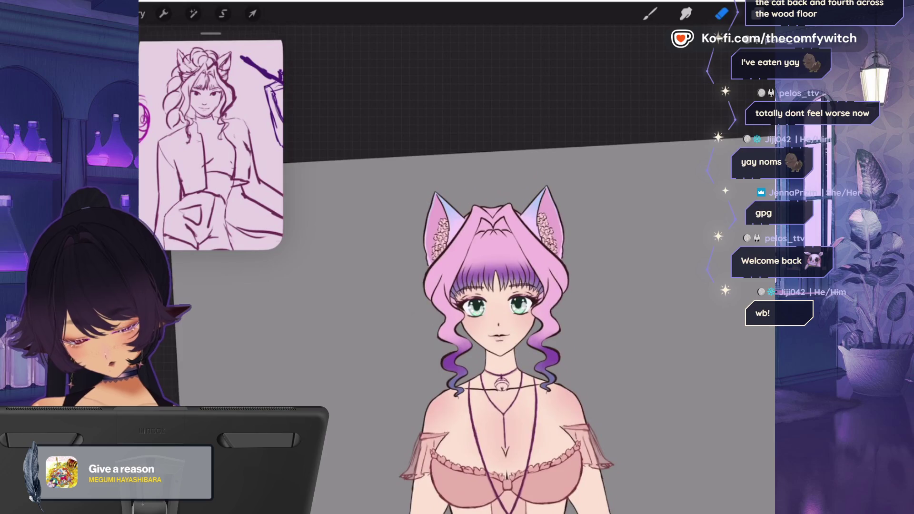
scroll(509, 333, "up", 2)
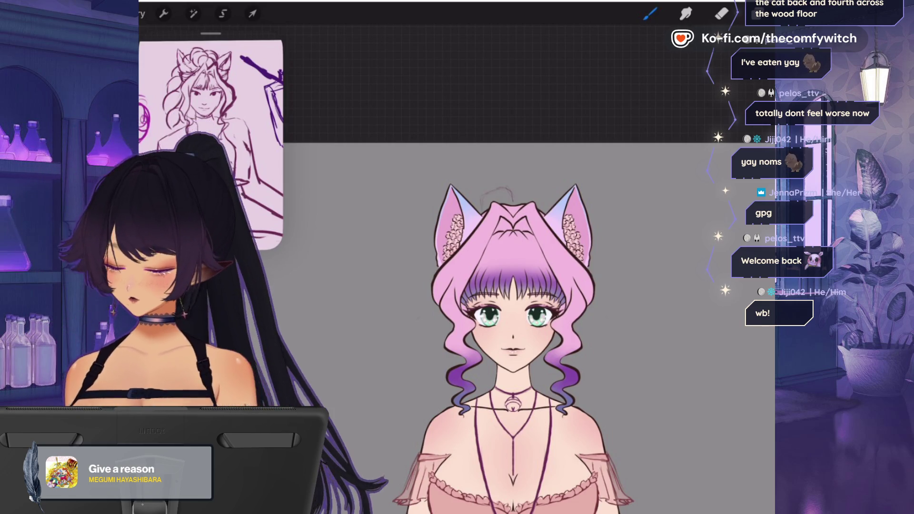
scroll(513, 347, "up", 2)
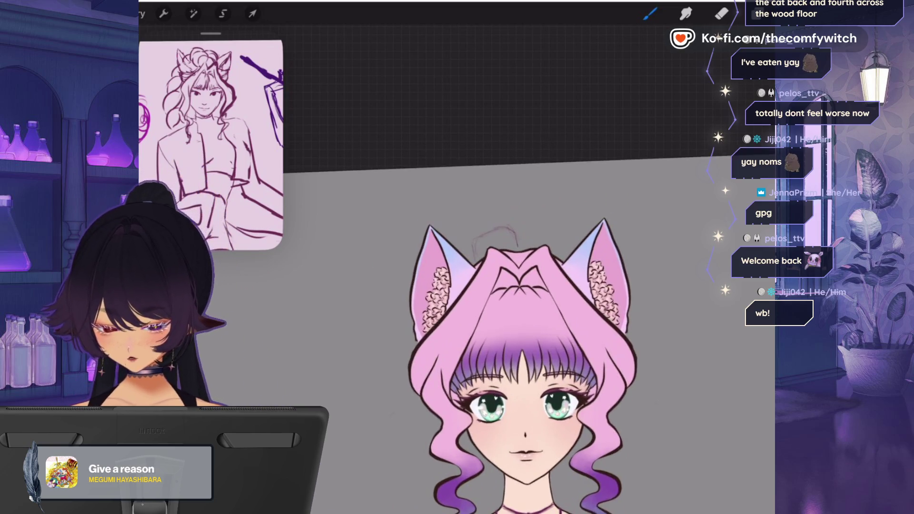
scroll(524, 361, "down", 1)
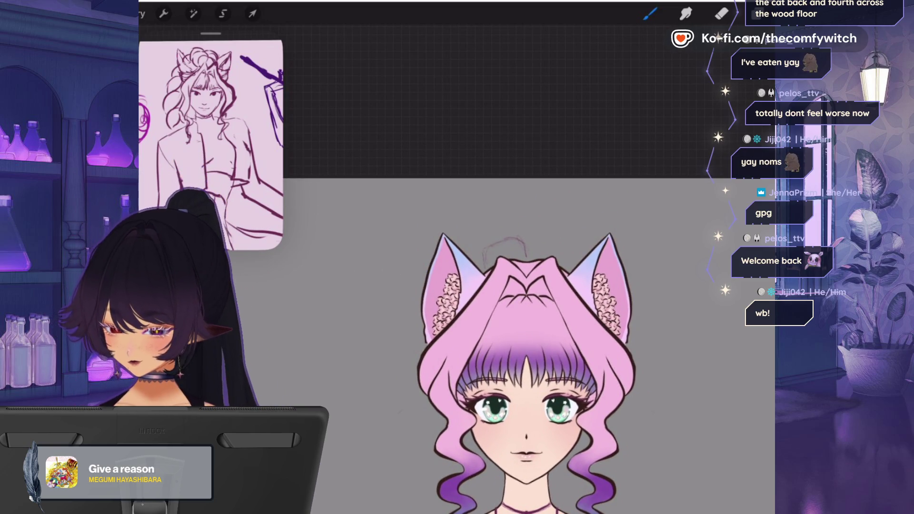
scroll(531, 371, "down", 2)
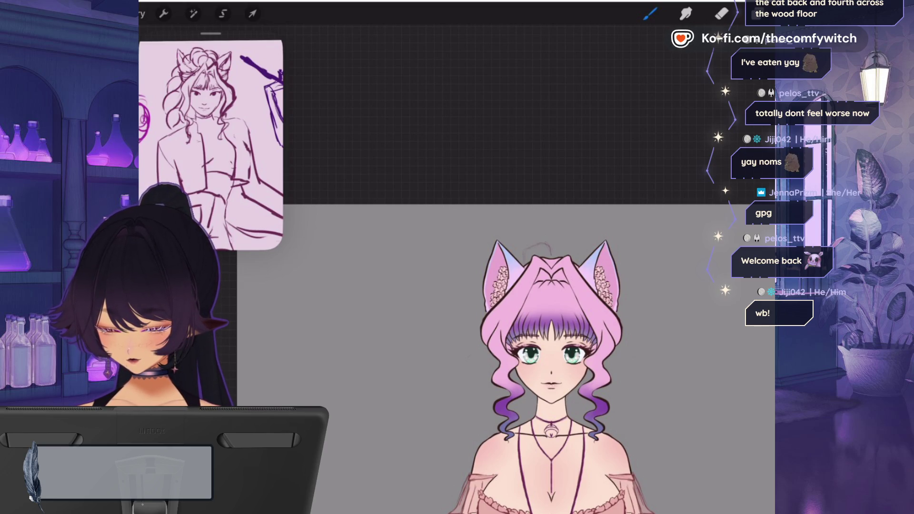
key("ctrl+z")
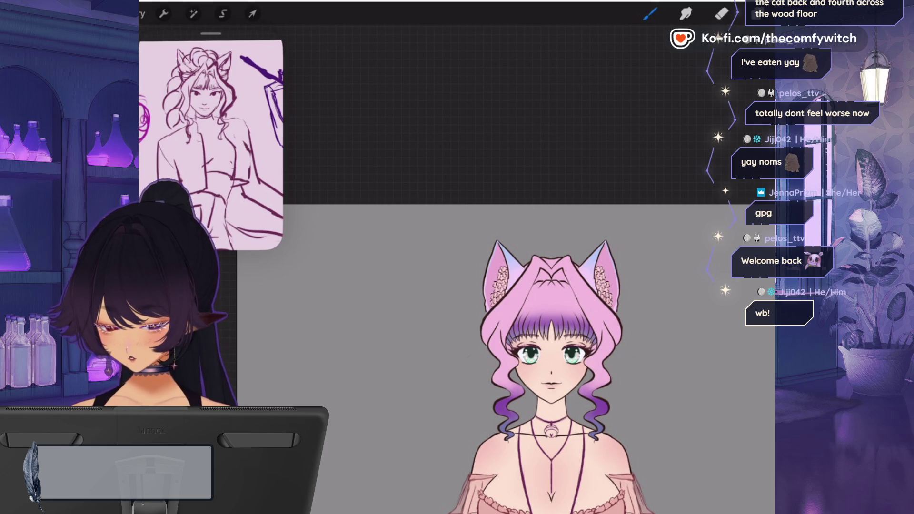
key("l")
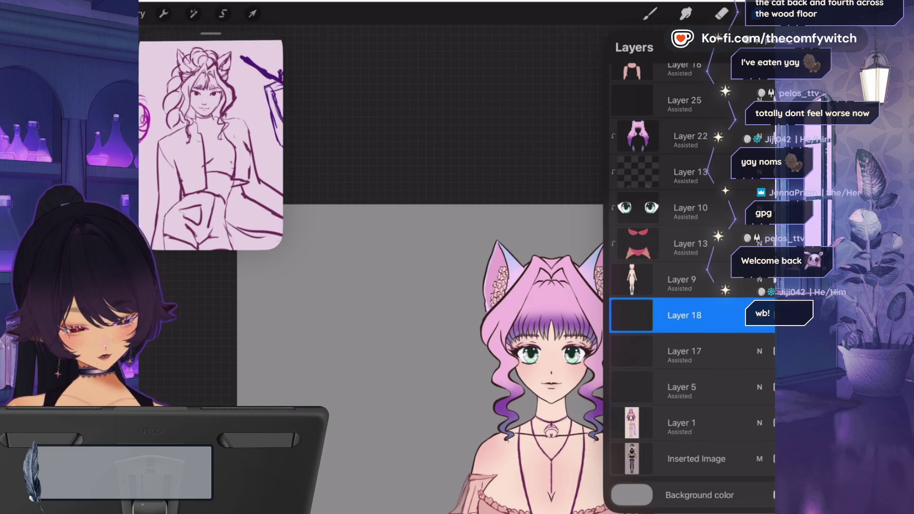
scroll(693, 238, "up", 2)
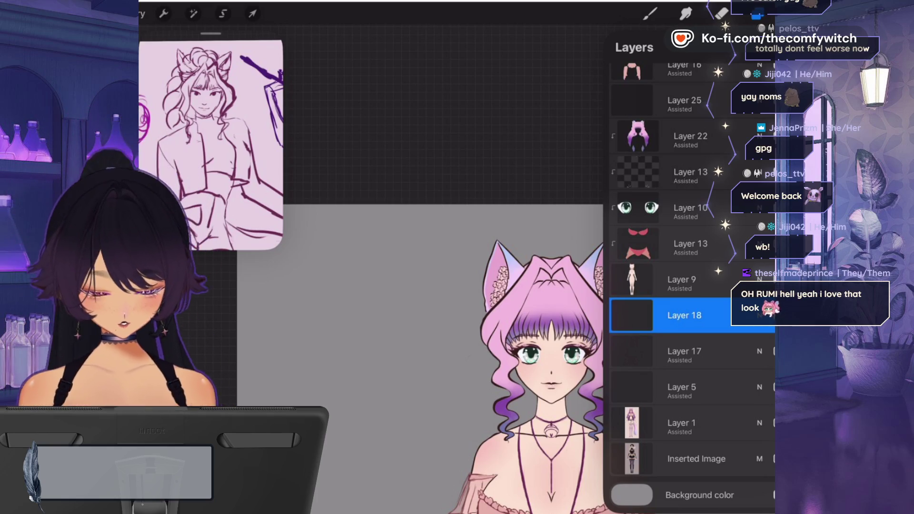
left_click(649, 13)
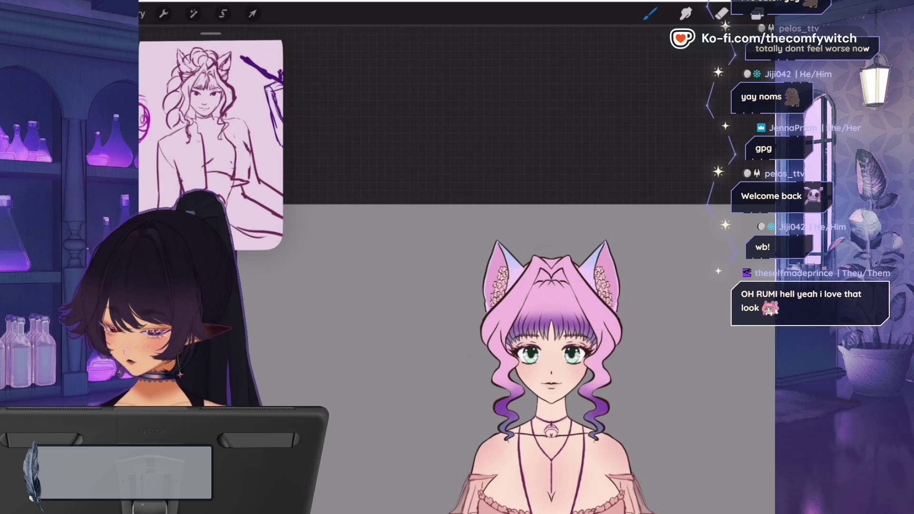
left_click(757, 15)
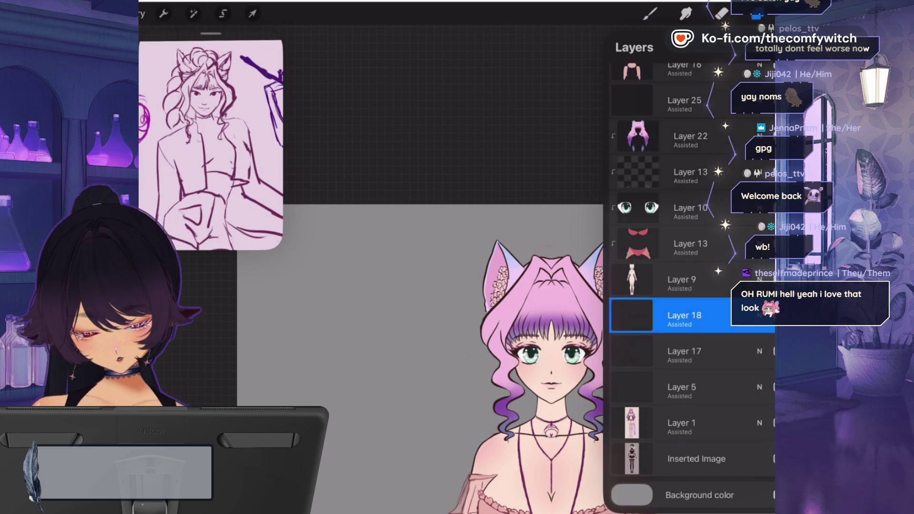
left_click(684, 315)
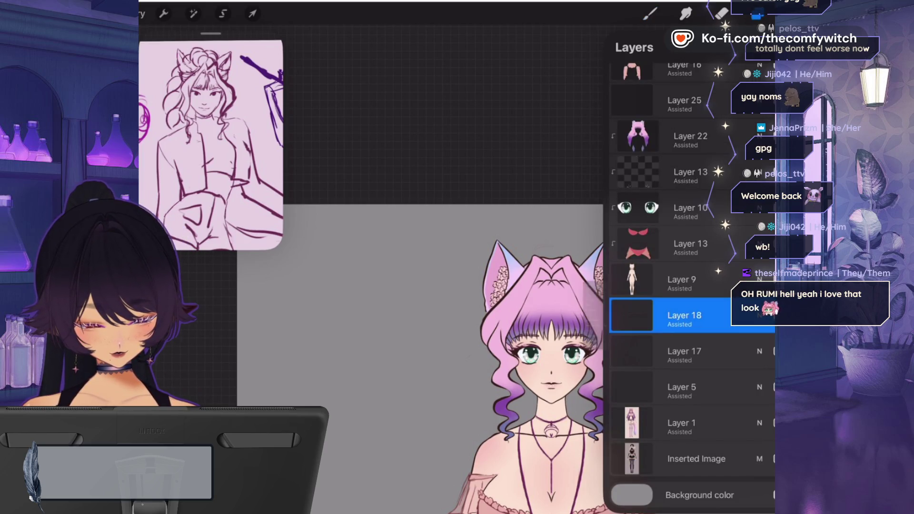
left_click(684, 315)
- Move Layer 18 with the bun sketch higher up the layer stack
mouse_move(684, 315)
left_mouse_down()
mouse_move(699, 179)
mouse_move(694, 67)
mouse_move(684, 88)
mouse_move(690, 221)
mouse_move(691, 128)
mouse_move(685, 143)
left_mouse_up()
left_click(649, 13)
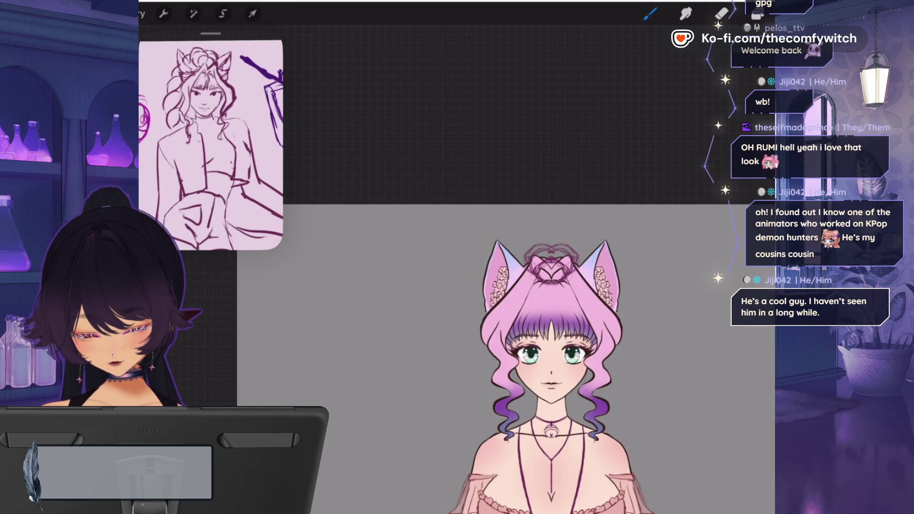
scroll(538, 309, "up", 5)
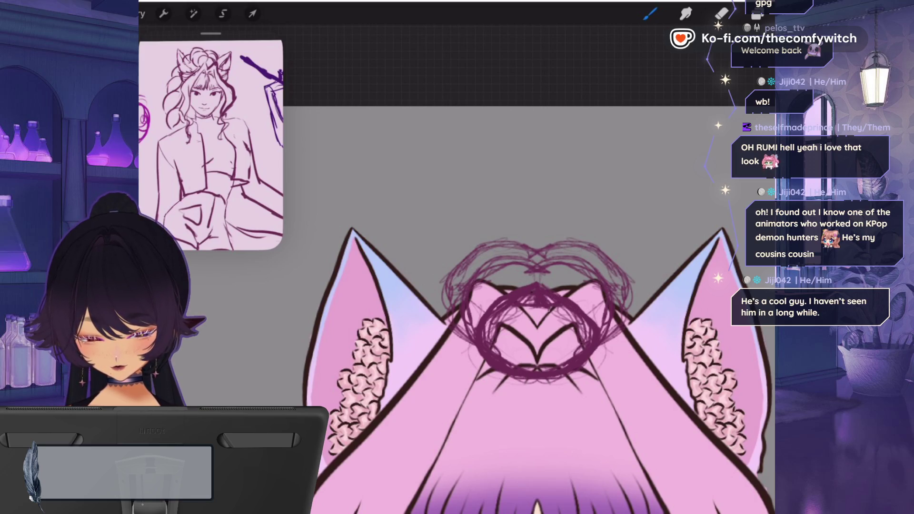
- Erase the scribbles in the centre and right of the heart bun with the SU Cream Pencil eraser
key("e")
left_click_drag(490, 305, 538, 309)
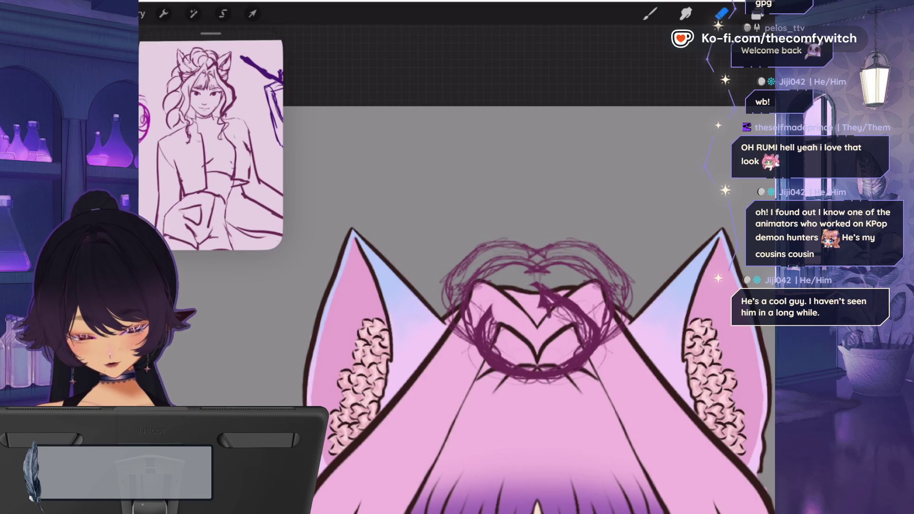
key("ctrl+z")
left_click(722, 14)
left_click(702, 304)
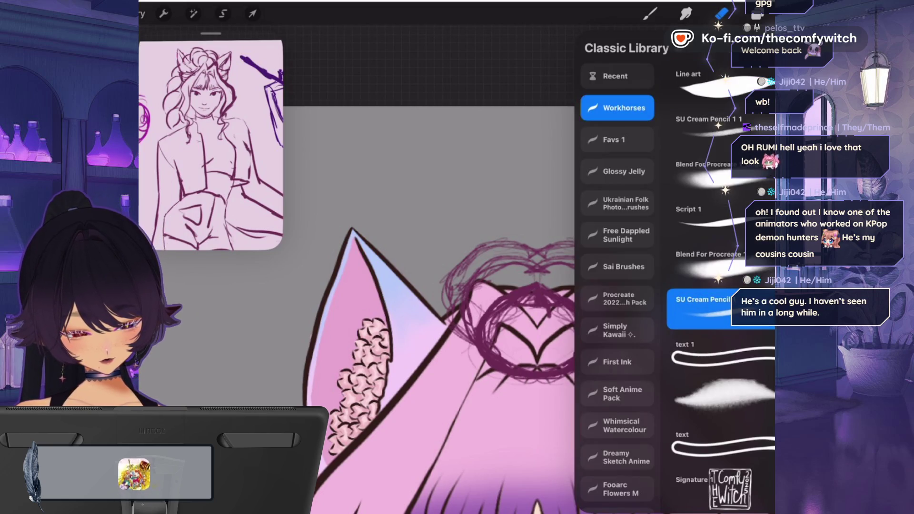
left_click(722, 14)
mouse_move(533, 293)
left_mouse_down()
mouse_move(509, 316)
mouse_move(518, 295)
mouse_move(490, 343)
left_mouse_up()
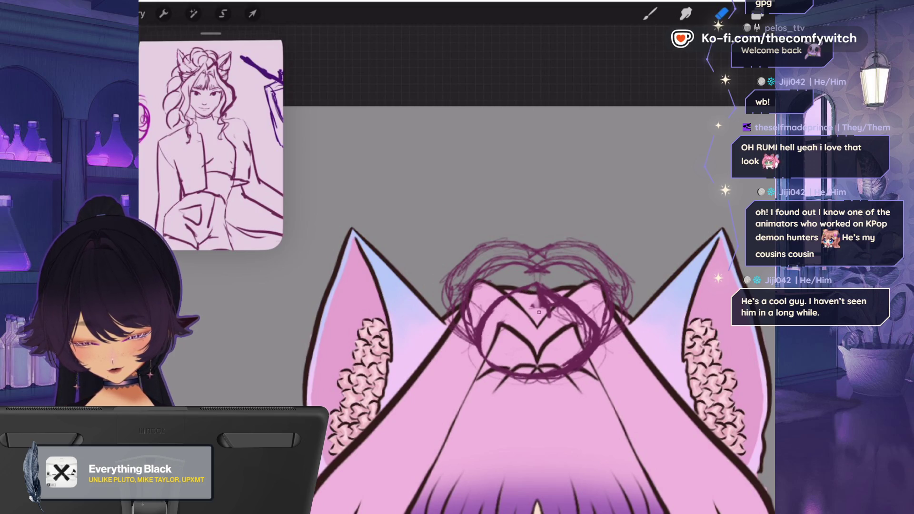
mouse_move(545, 295)
left_mouse_down()
mouse_move(583, 336)
mouse_move(572, 316)
mouse_move(560, 361)
left_mouse_up()
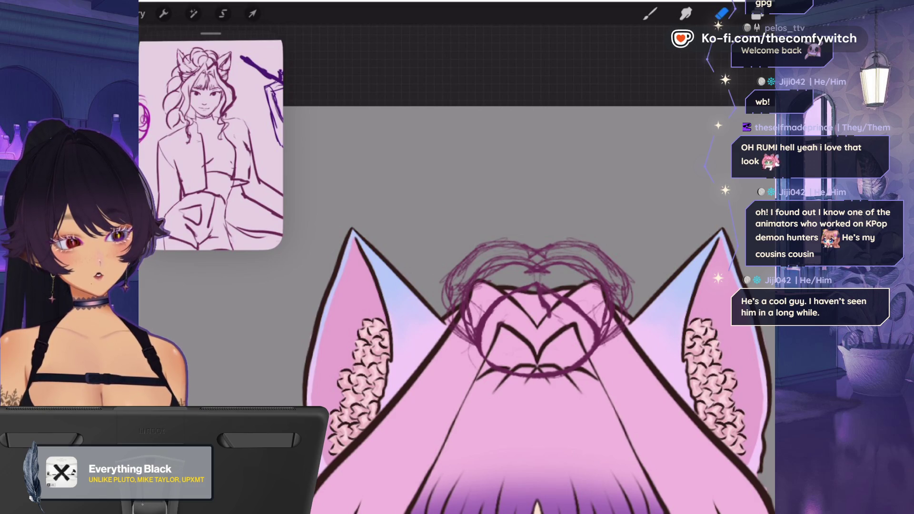
- Redraw the bun outline above its ring and along its right side
key("b")
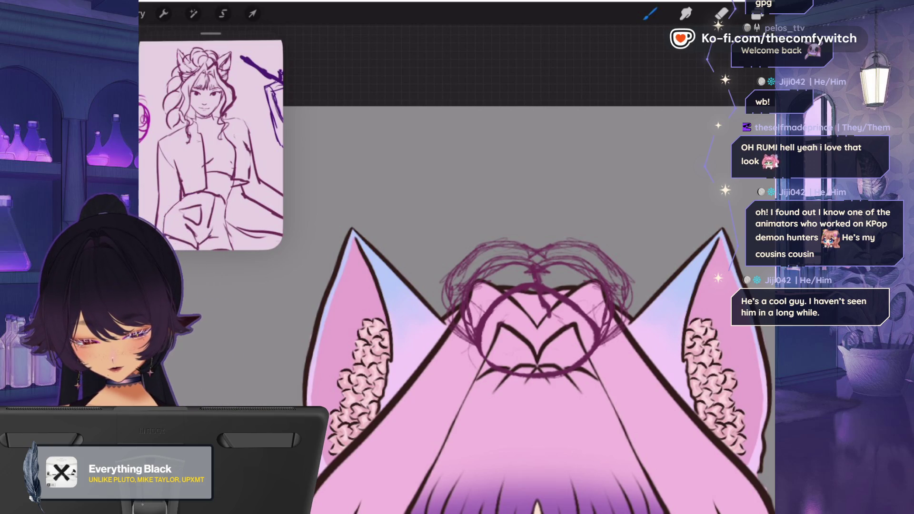
left_click_drag(526, 257, 466, 284)
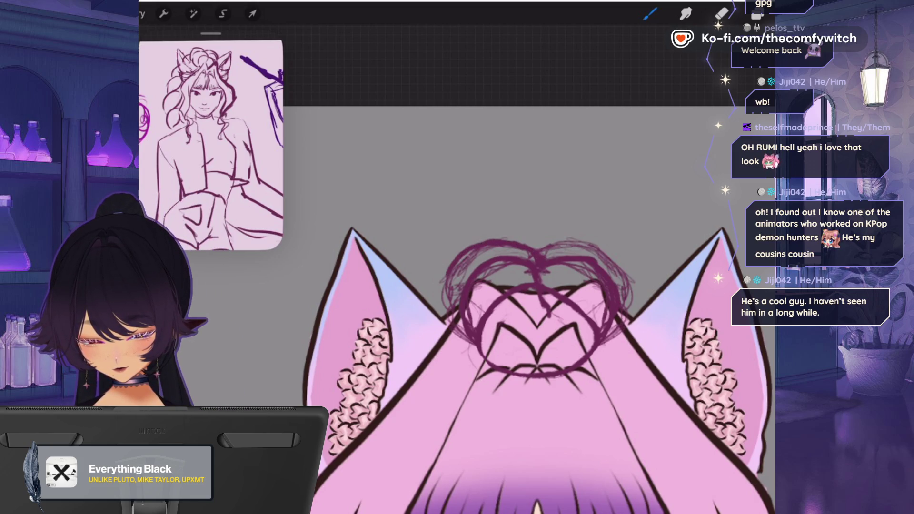
mouse_move(538, 246)
left_mouse_down()
mouse_move(591, 238)
mouse_move(629, 284)
mouse_move(621, 308)
left_mouse_up()
scroll(533, 362, "down", 5)
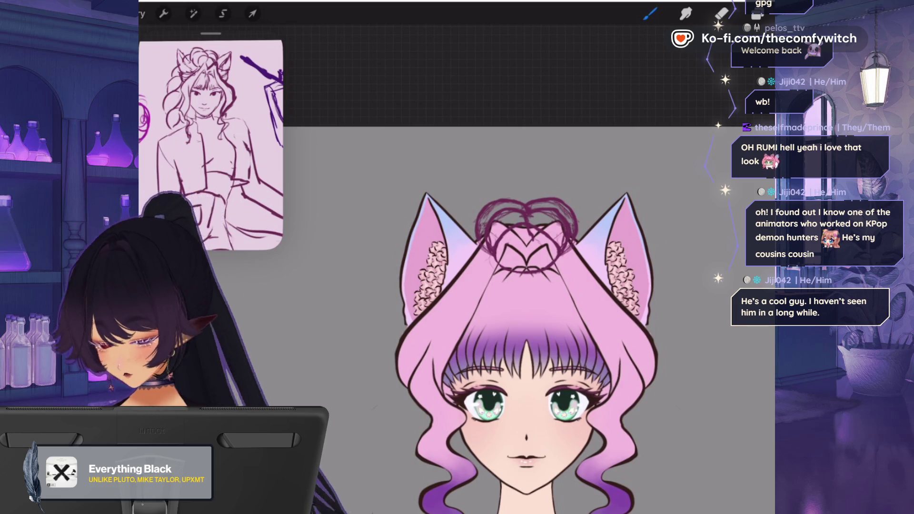
- Hide the pink hair colour layer and add a new layer above Layer 13
left_click(757, 14)
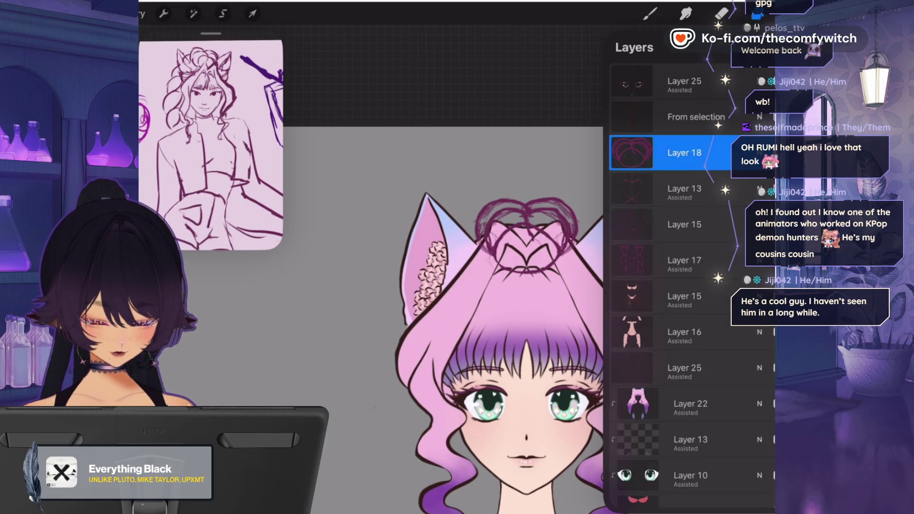
scroll(675, 286, "down", 3)
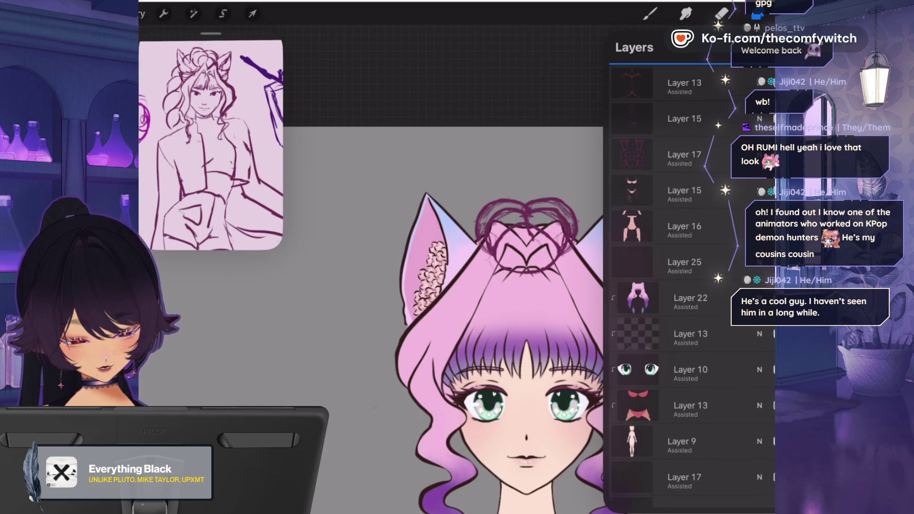
left_click(774, 298)
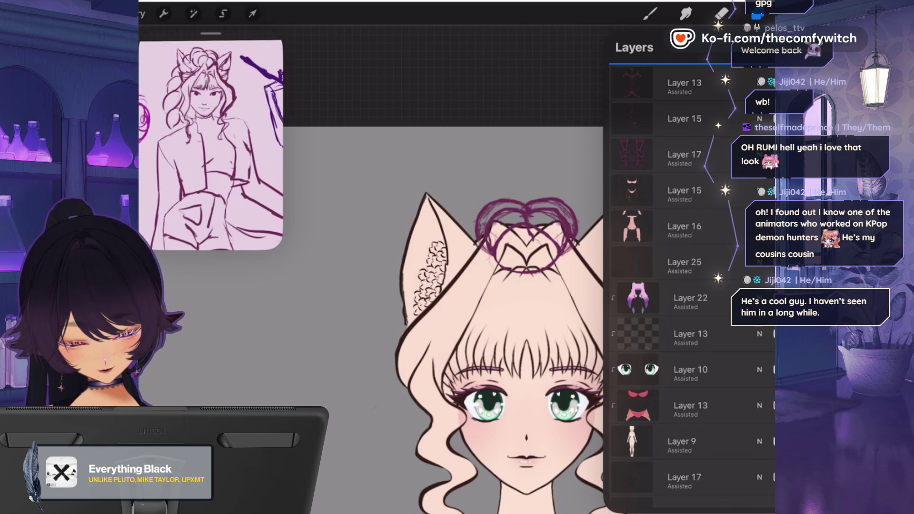
scroll(690, 286, "up", 3)
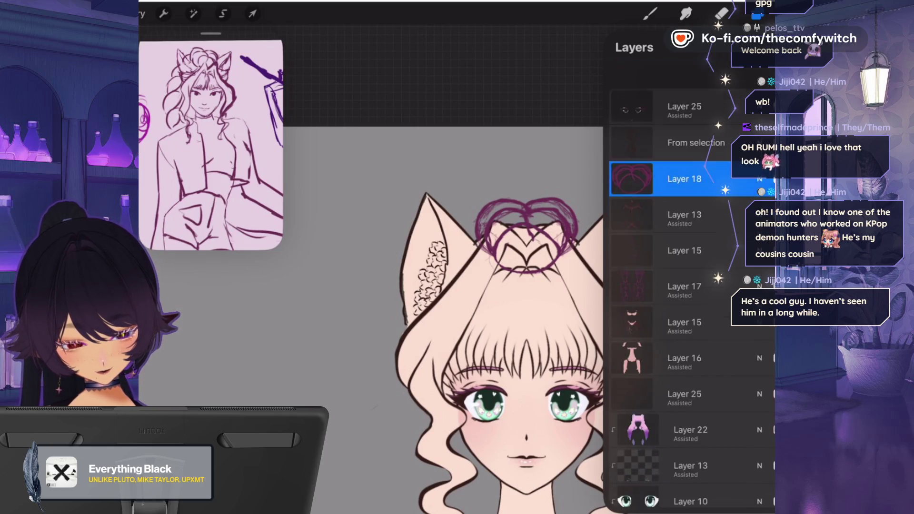
left_click(684, 189)
left_click(761, 47)
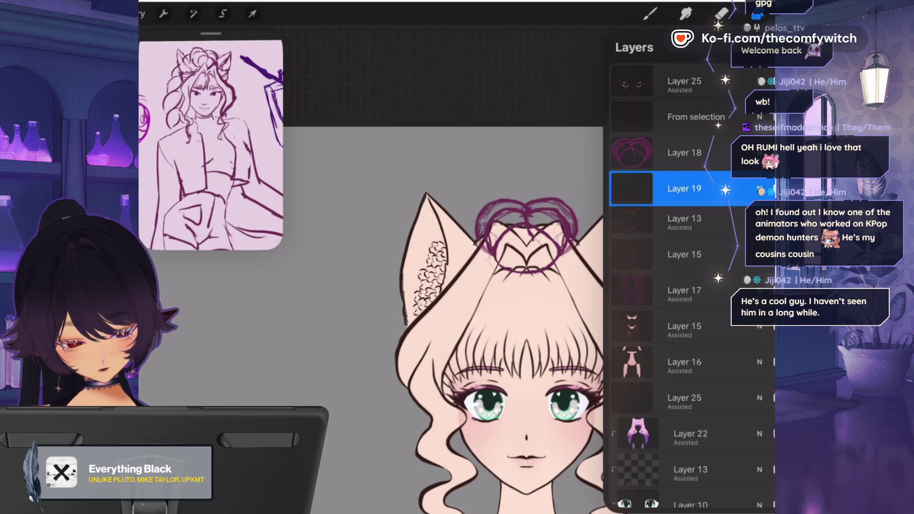
- Sketch bangs and hair strands on both sides of the face with the pencil
left_click(650, 13)
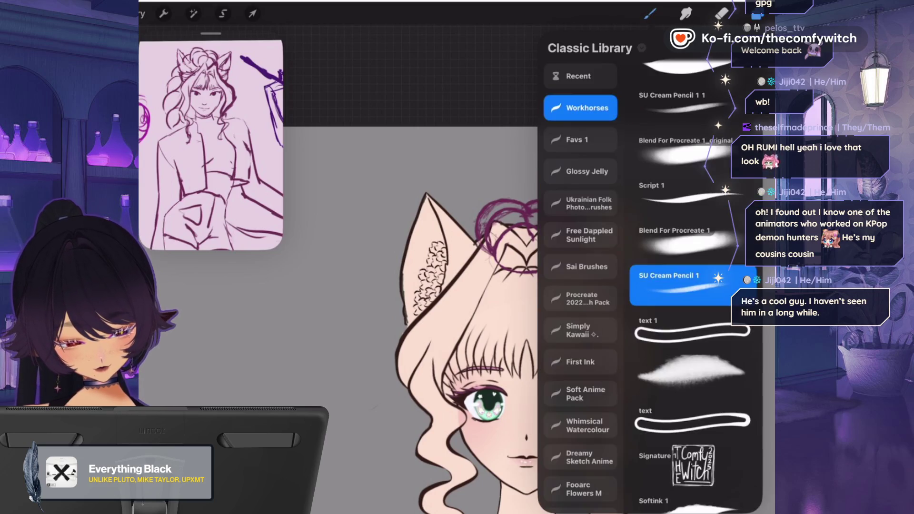
left_click(649, 13)
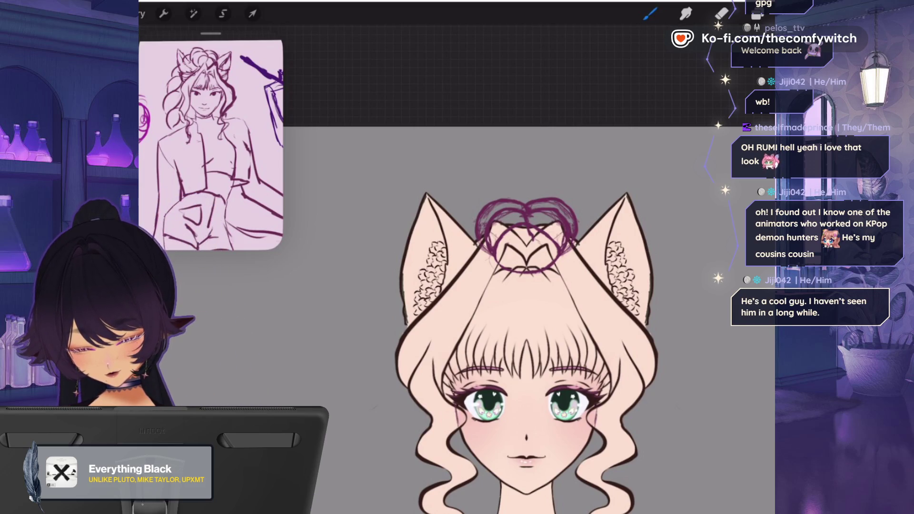
left_click_drag(442, 336, 446, 367)
left_click_drag(604, 304, 557, 259)
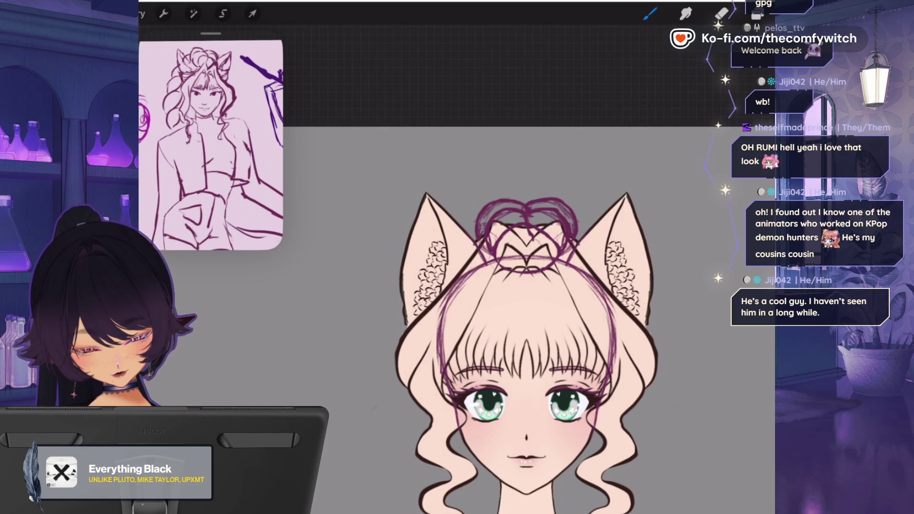
left_click_drag(650, 302, 637, 340)
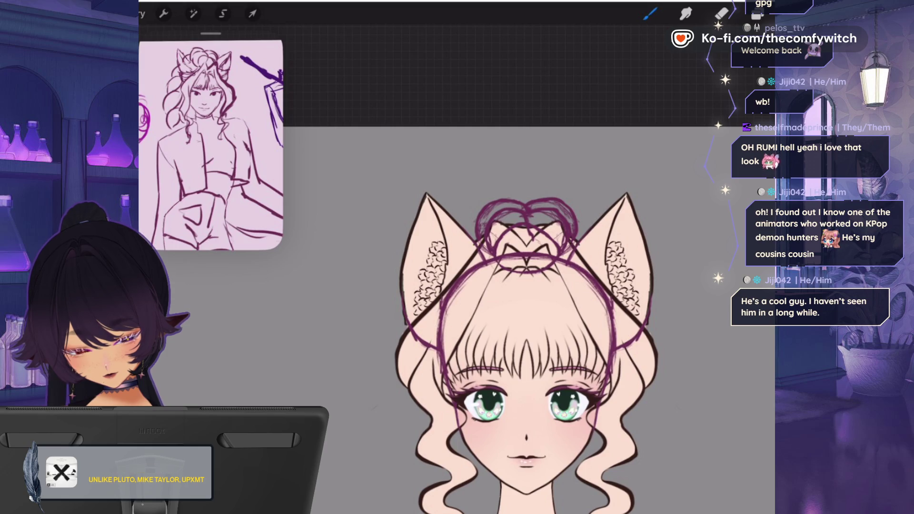
- Fill the sketched hair outline with dark brown using ColorDrop
left_click(757, 13)
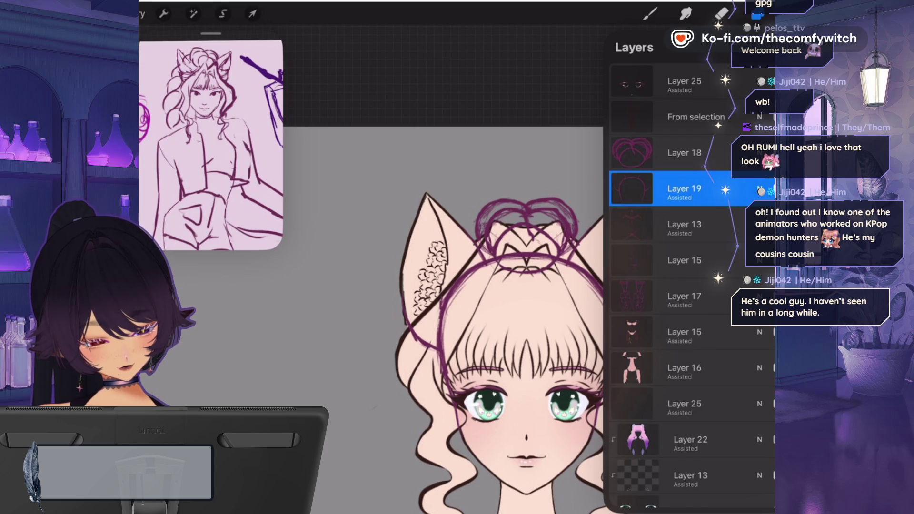
left_click(790, 13)
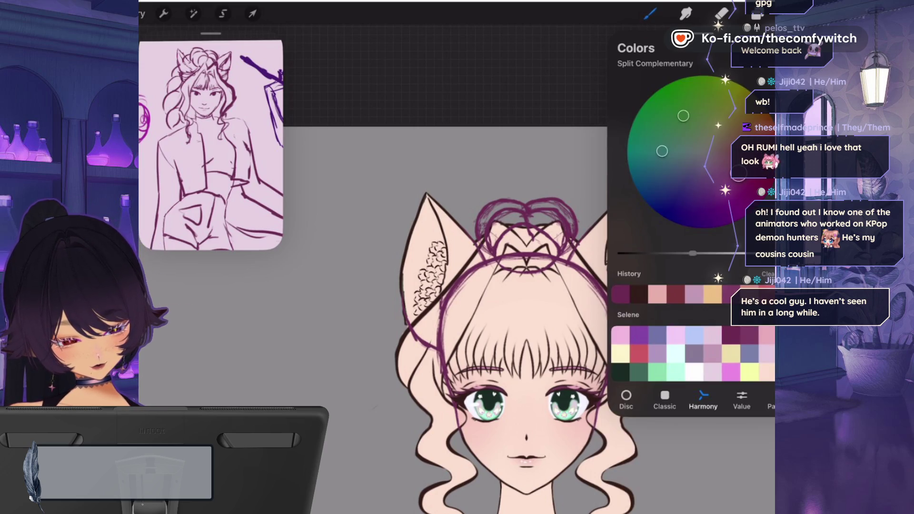
left_click_drag(790, 14, 619, 272)
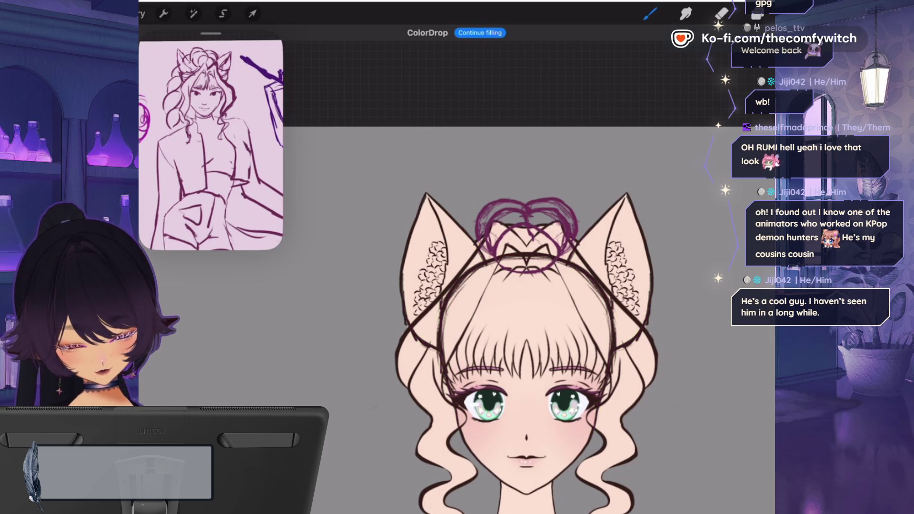
left_click(756, 14)
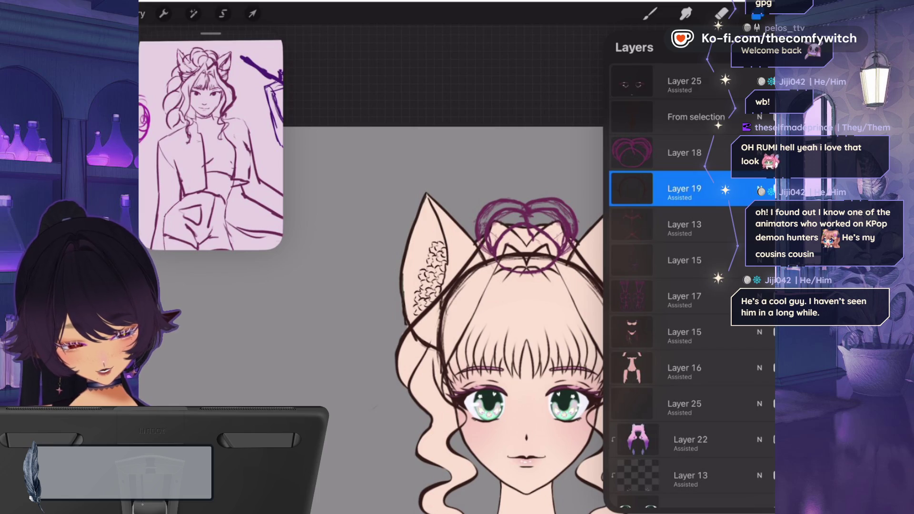
- Move the Layer 18 bun sketch down with Uniform transform, enlarge it slightly and centre it between the ears
left_click(684, 153)
left_click(253, 13)
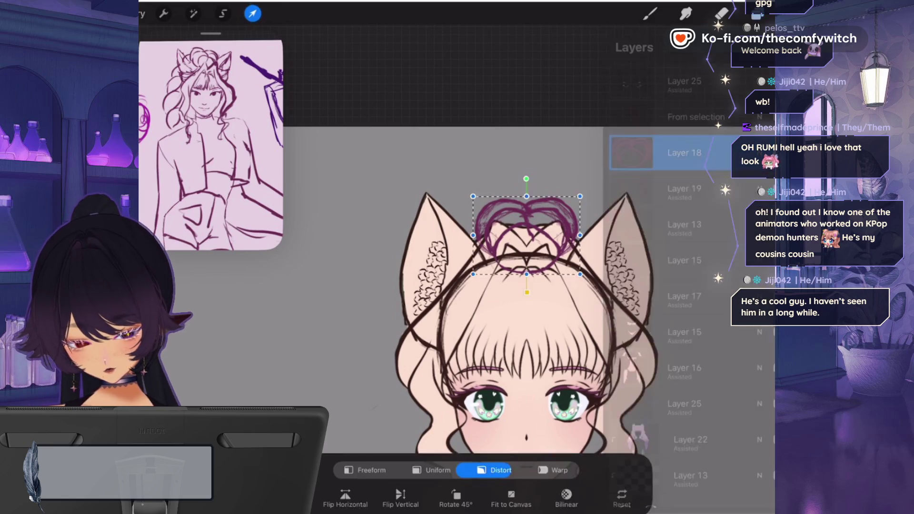
left_click_drag(526, 235, 527, 264)
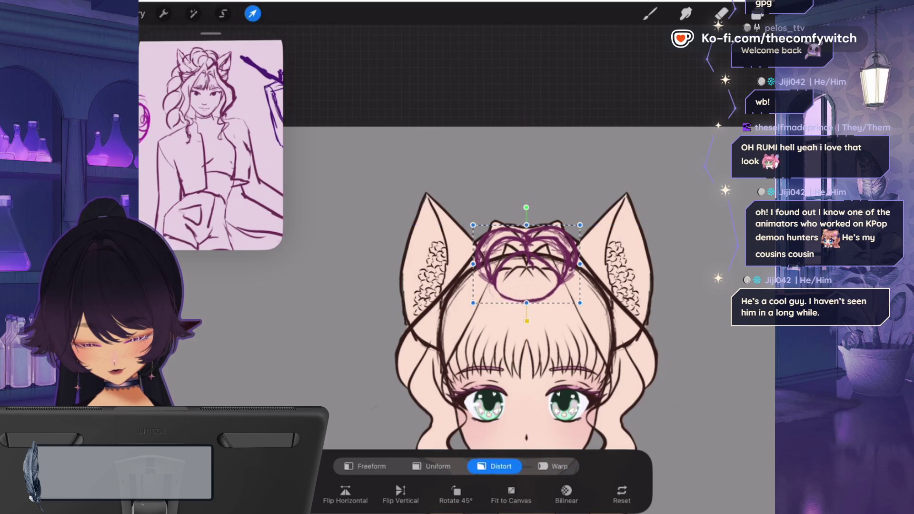
key("ctrl+z")
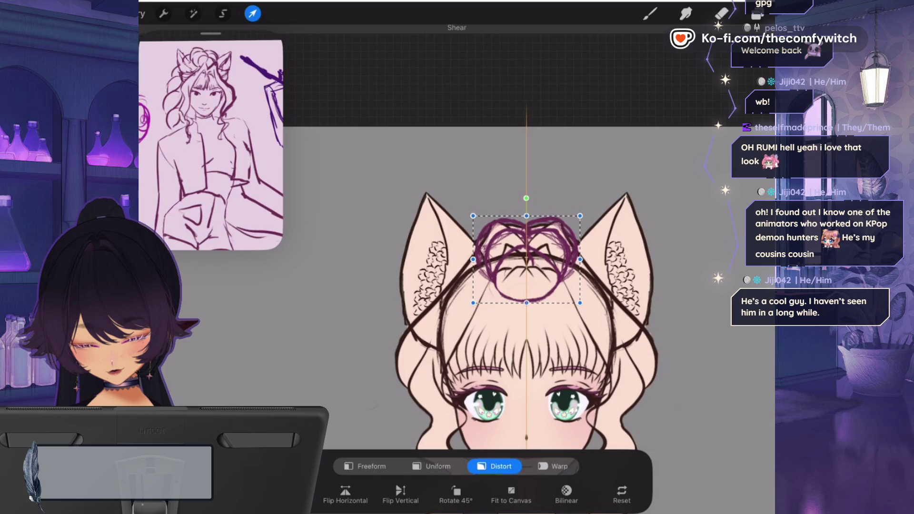
left_click(431, 466)
left_click_drag(527, 235, 526, 263)
left_click_drag(526, 224, 527, 214)
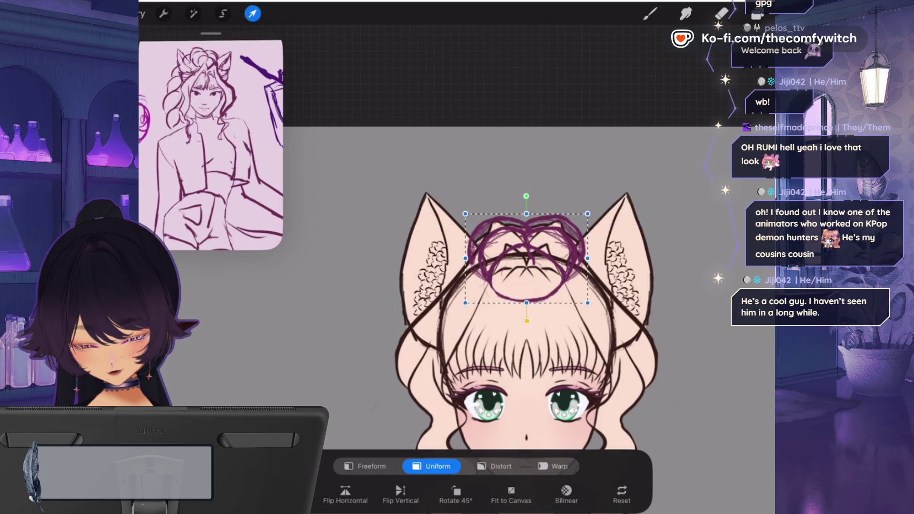
left_click_drag(526, 257, 526, 256)
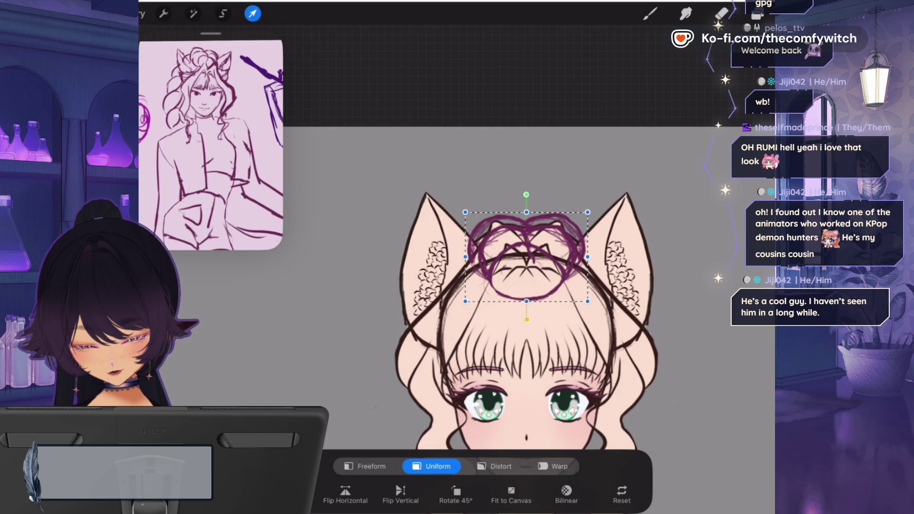
left_click(757, 13)
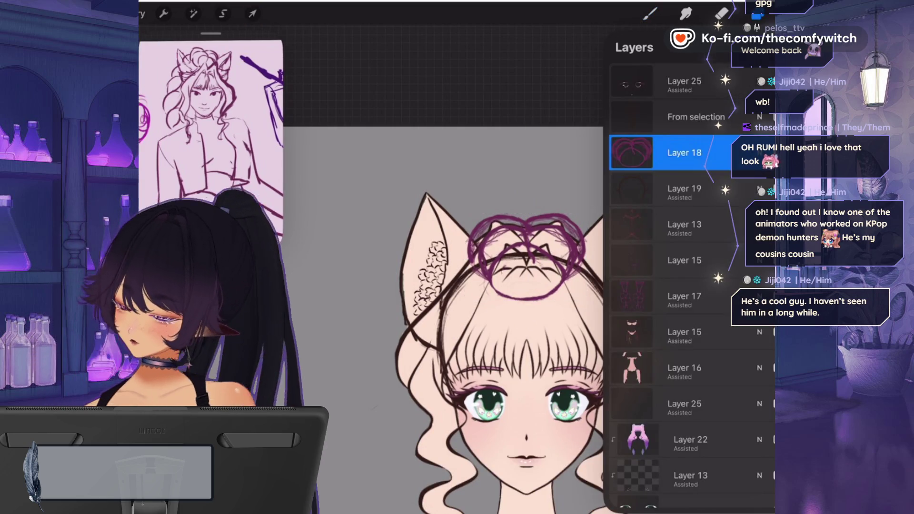
- Add a new layer for the hairline and keep the SU Cream Pencil 1 brush
left_click(650, 13)
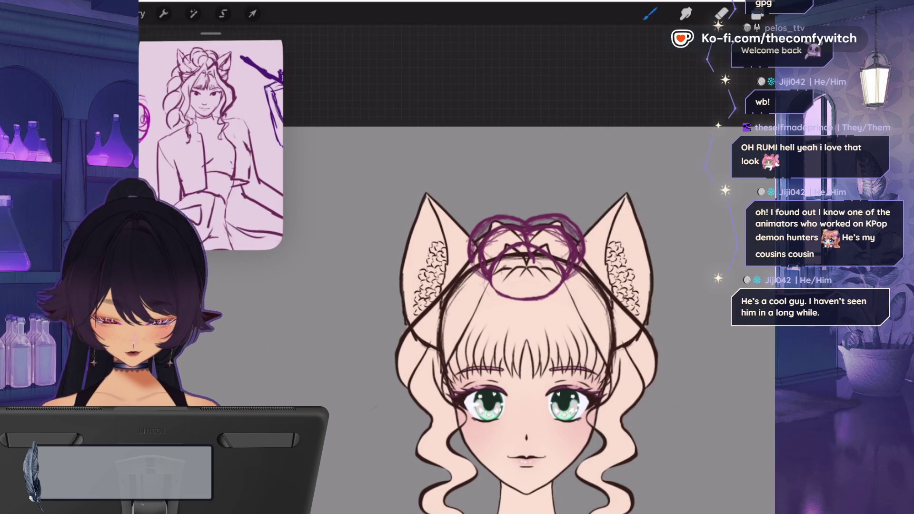
left_click(756, 13)
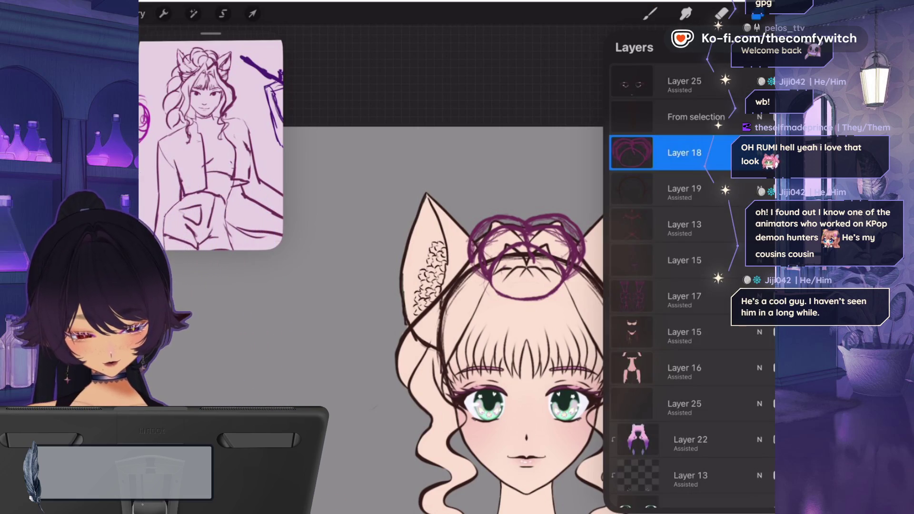
left_click(762, 48)
left_click(788, 13)
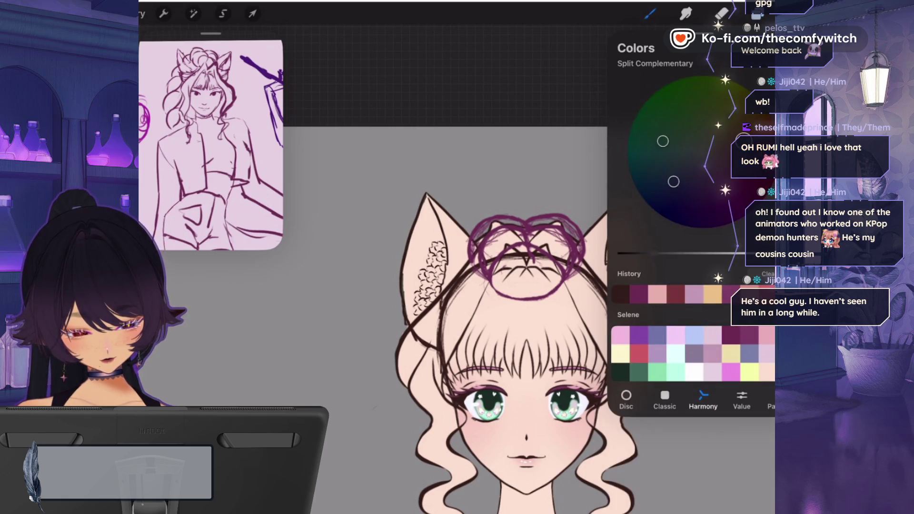
left_click(649, 13)
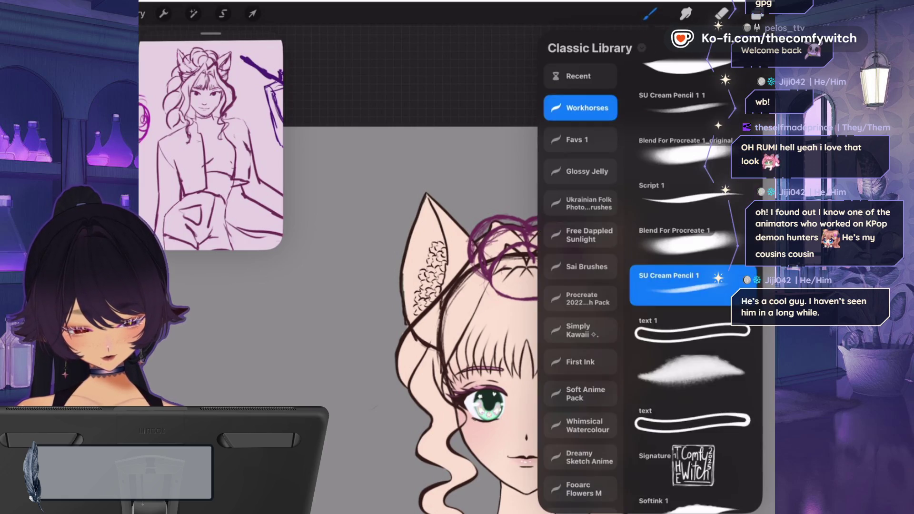
left_click(650, 13)
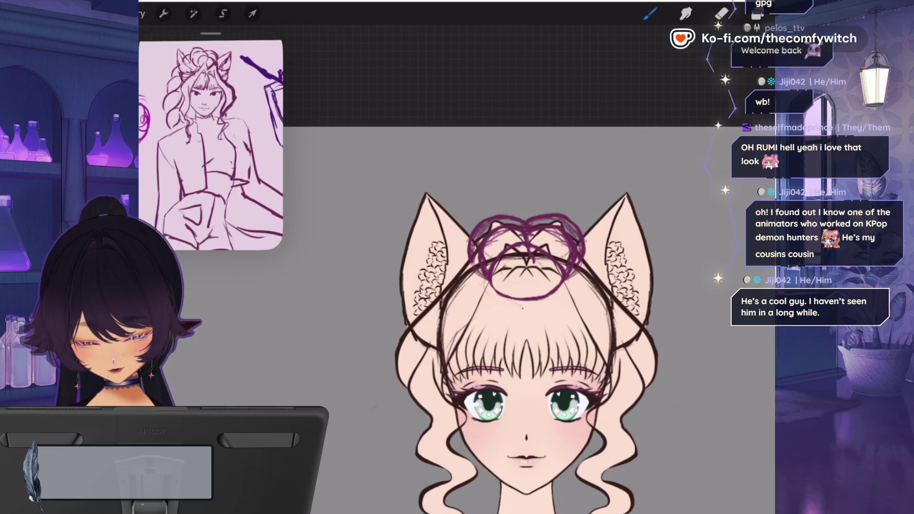
- Sketch a hairline arc across the forehead below the bun
key("ctrl+z")
left_click_drag(502, 305, 552, 306)
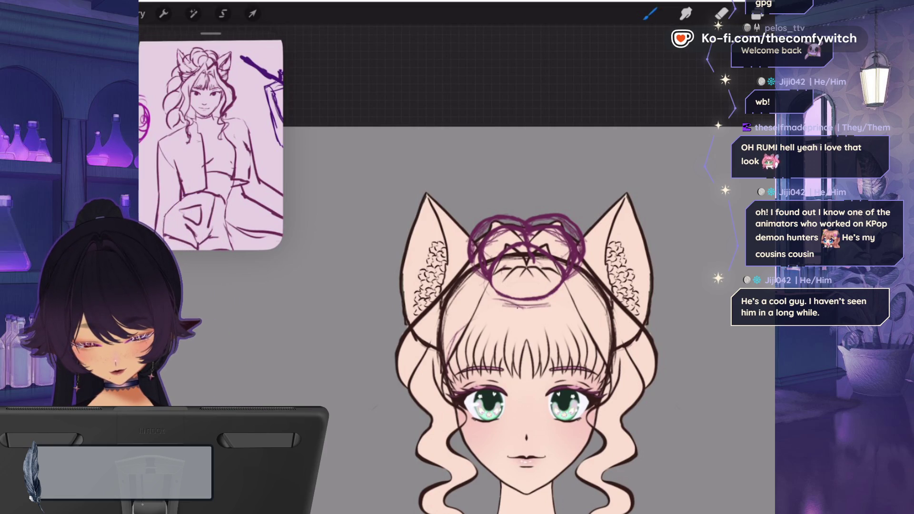
mouse_move(475, 305)
left_mouse_down()
mouse_move(445, 332)
mouse_move(611, 317)
left_mouse_up()
left_click_drag(536, 305, 573, 300)
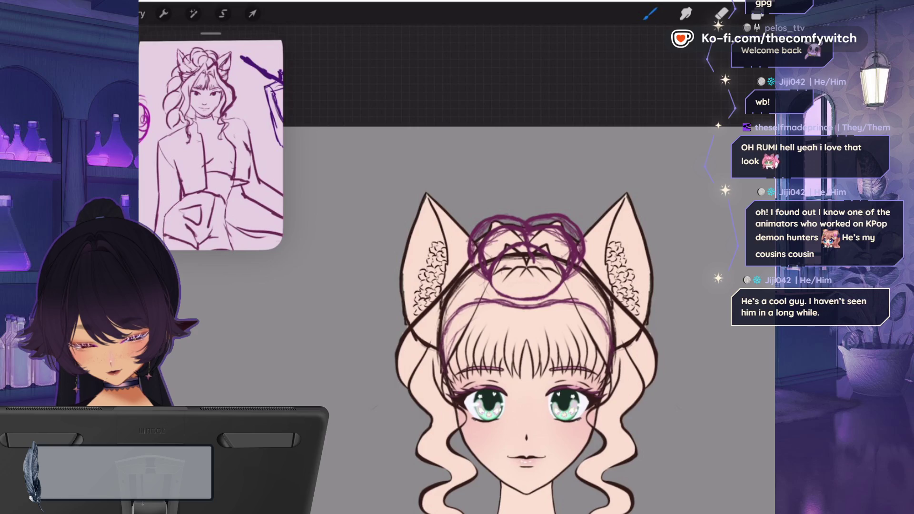
- Move the hairline layer below Layer 18 and lower its opacity
left_click(757, 14)
left_click_drag(681, 152, 680, 188)
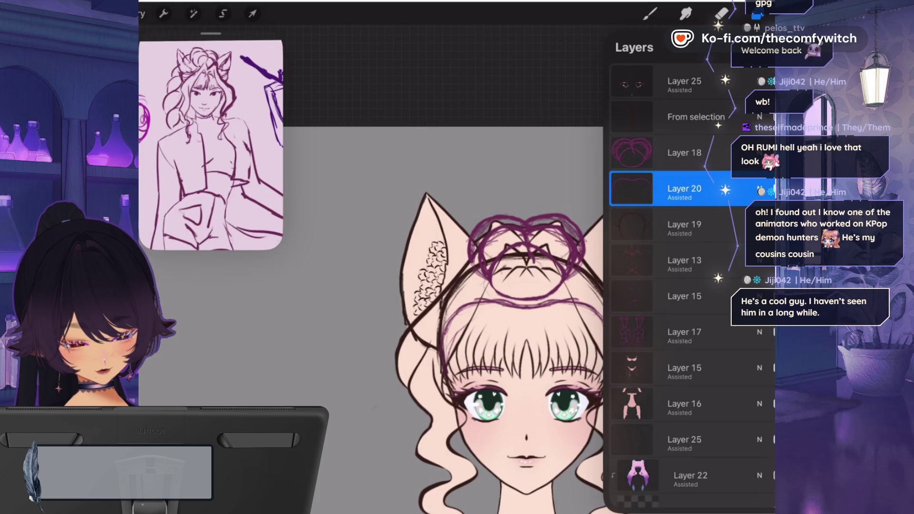
left_click(759, 189)
left_click_drag(733, 232, 700, 232)
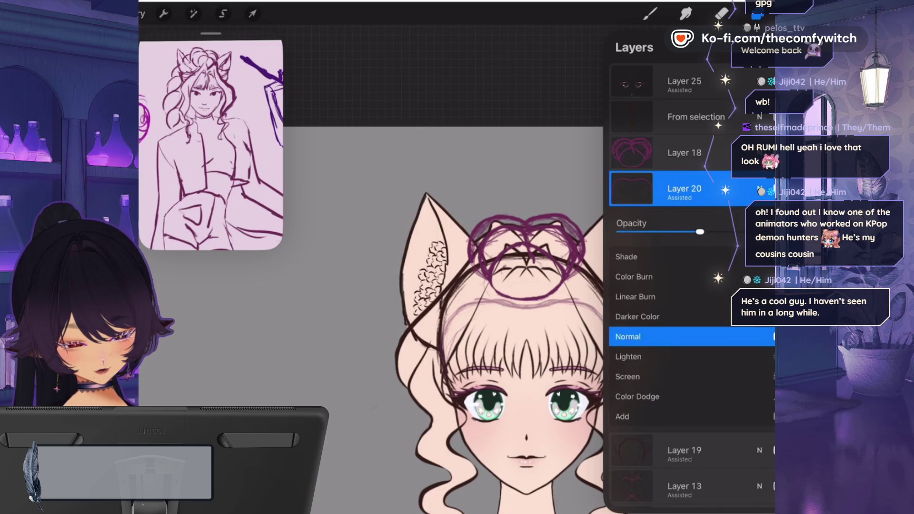
- Stretch the Layer 18 bun sketch's bottom edge downward with the Distort transform
left_click(681, 152)
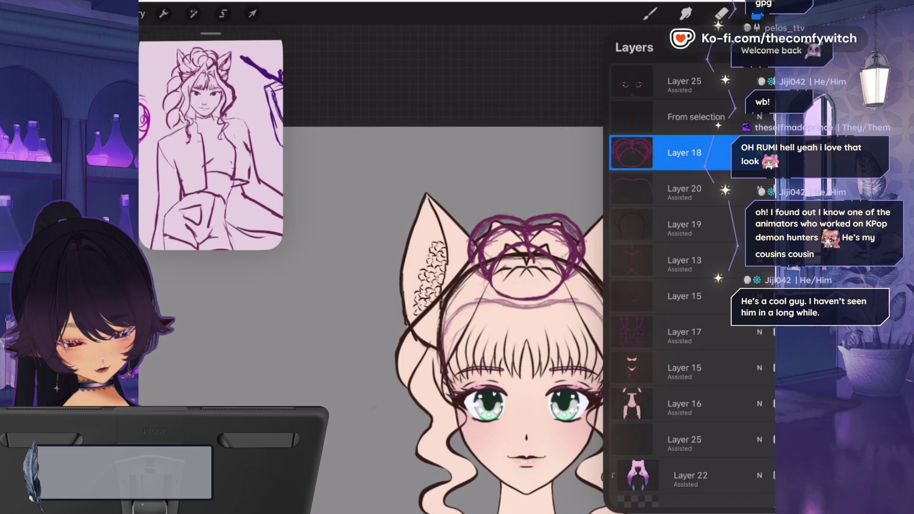
left_click(650, 14)
left_click(252, 13)
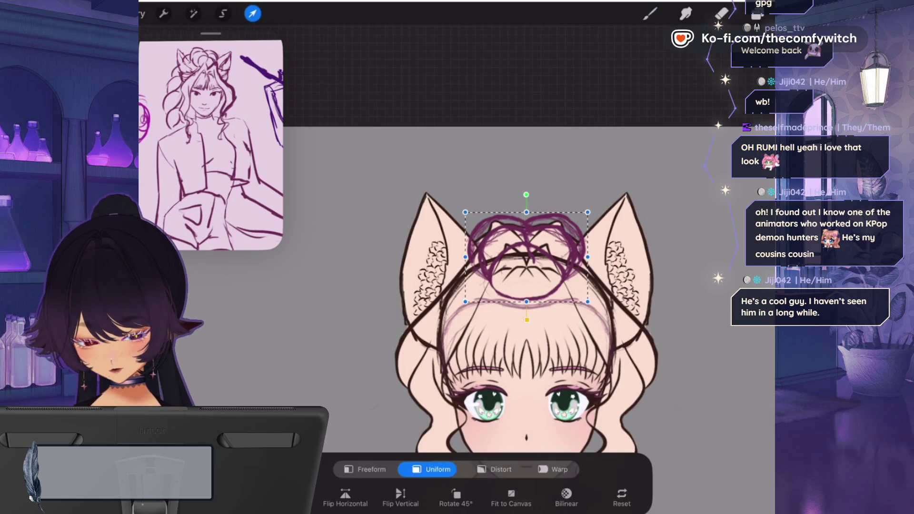
left_click(495, 466)
left_click_drag(527, 302, 525, 313)
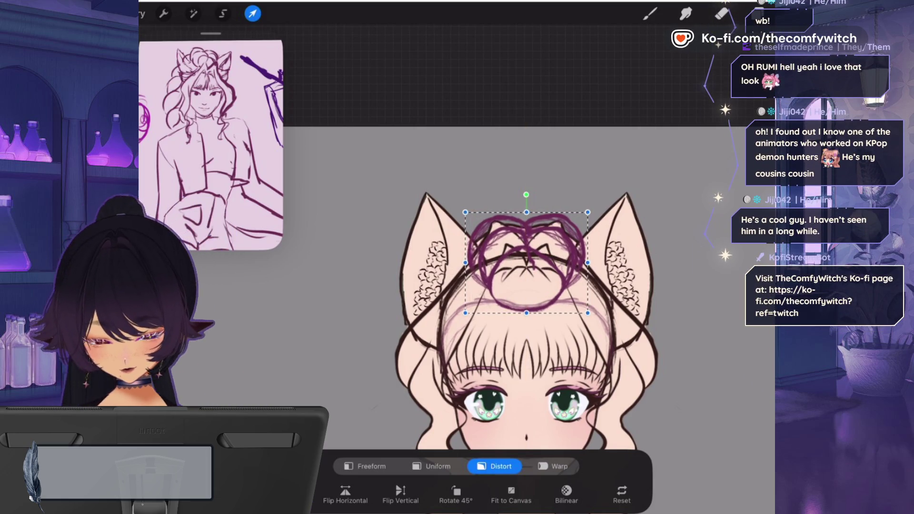
left_click_drag(527, 313, 527, 311)
left_click(757, 13)
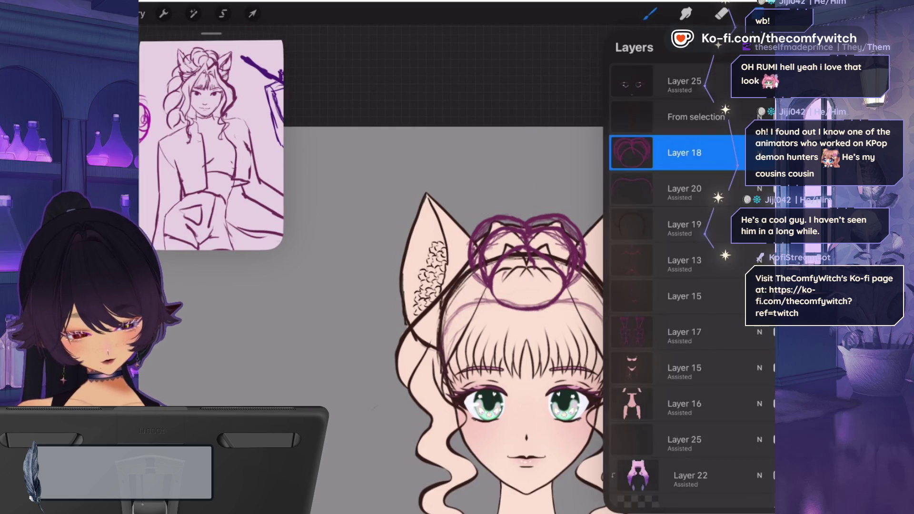
- Liquify the heart bun, pulling its top lobes upward and smoothing its right side
left_click(194, 14)
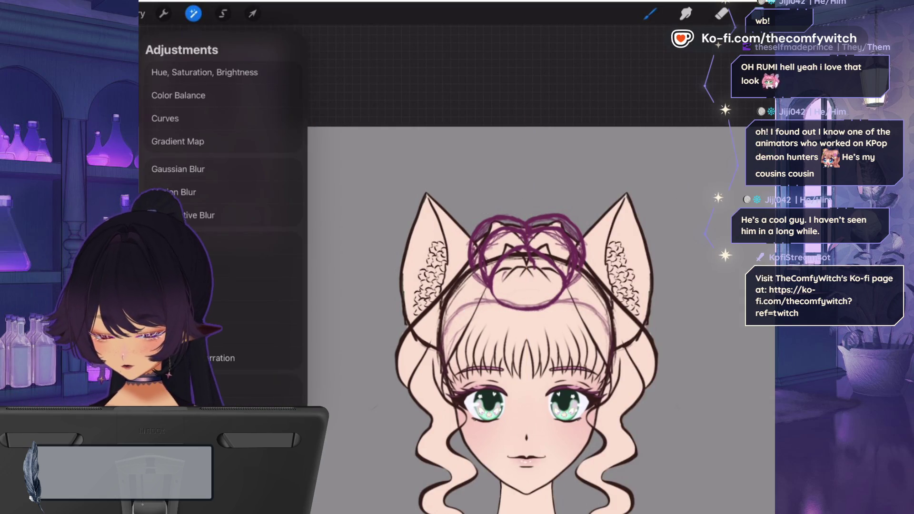
left_click(171, 386)
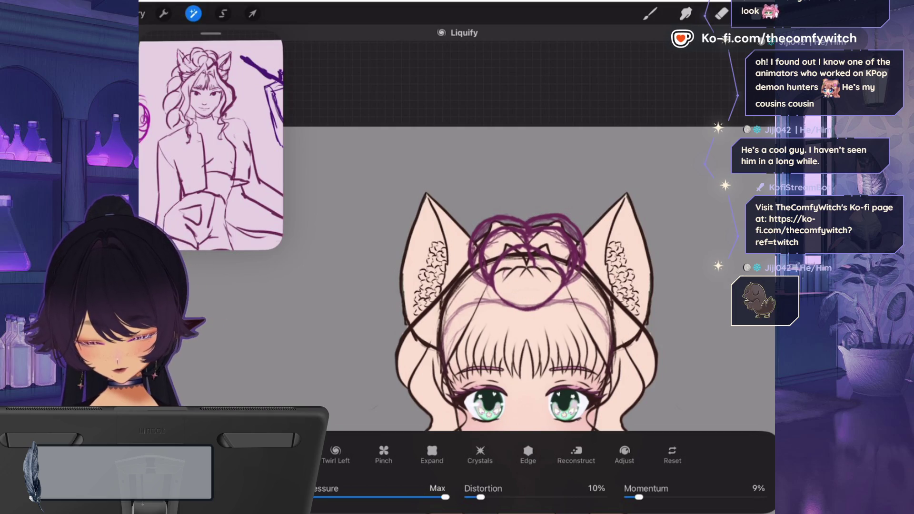
mouse_move(575, 212)
left_mouse_down()
mouse_move(535, 194)
mouse_move(590, 209)
mouse_move(554, 198)
left_mouse_up()
left_click_drag(491, 233, 487, 248)
left_click_drag(576, 210, 578, 205)
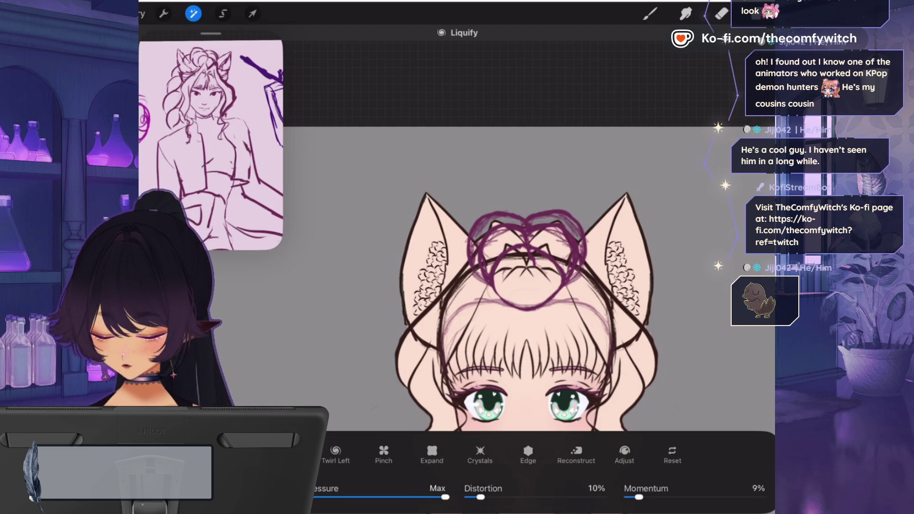
mouse_move(571, 281)
left_mouse_down()
mouse_move(584, 271)
mouse_move(580, 277)
left_mouse_up()
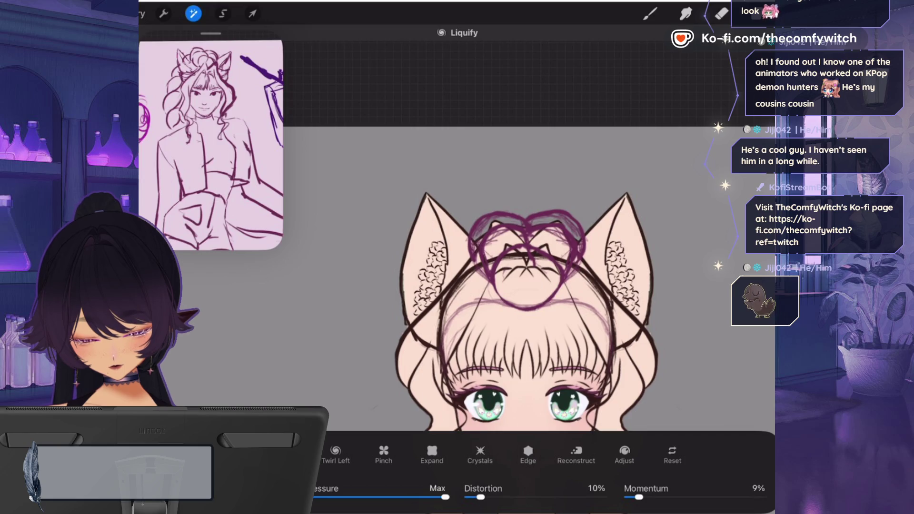
left_click(649, 14)
left_click(761, 14)
scroll(523, 333, "down", 2)
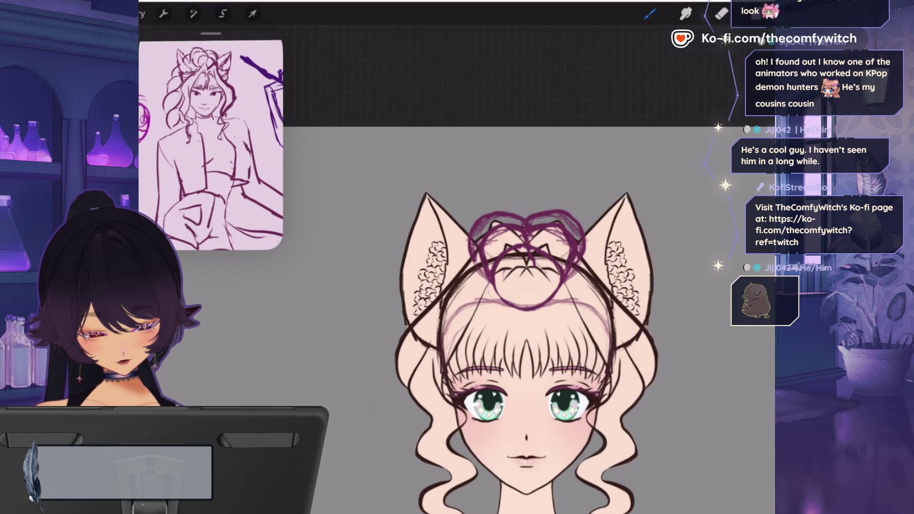
left_click(650, 14)
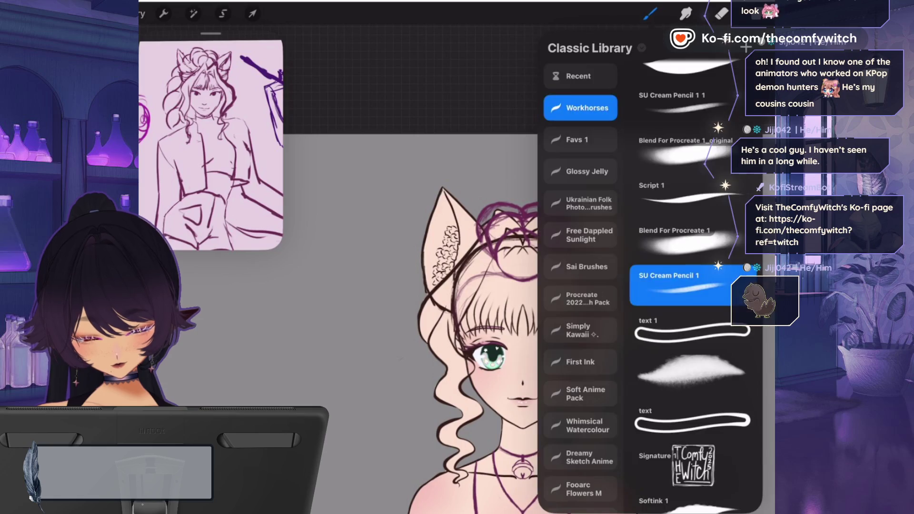
left_click(761, 13)
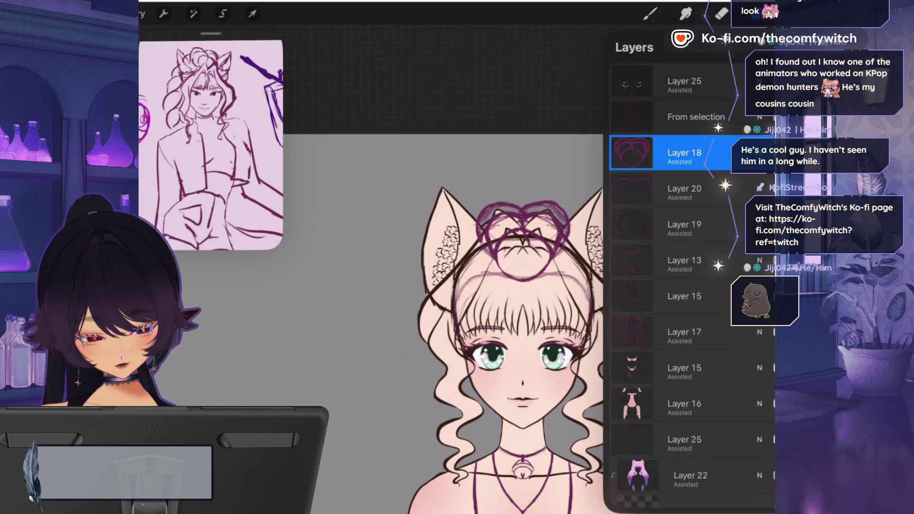
left_click(649, 13)
left_click(649, 14)
scroll(523, 347, "down", 3)
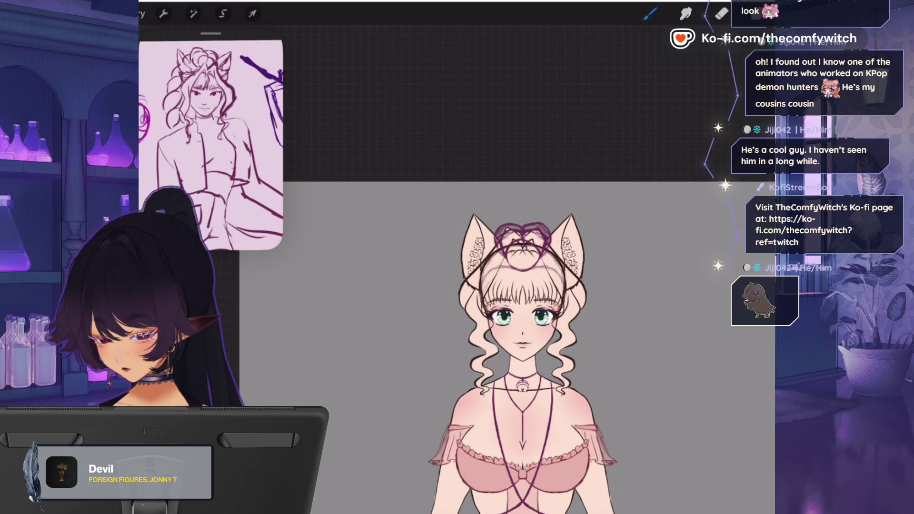
scroll(495, 333, "up", 3)
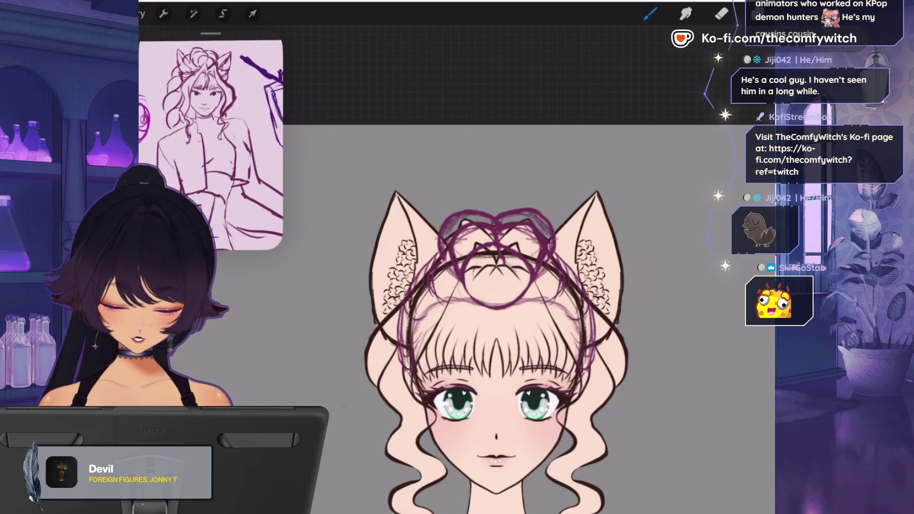
- Select Layer 20 and pick a grey-purple colour for the brush
key("l")
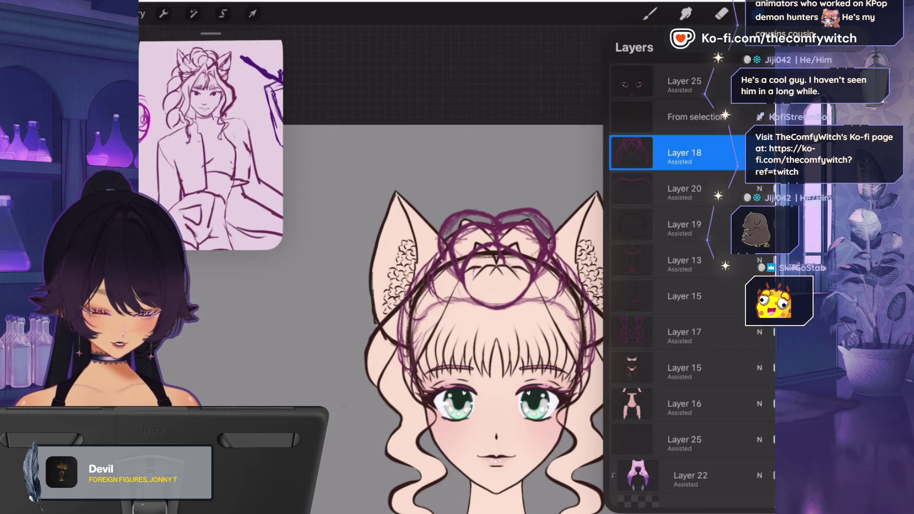
left_click(684, 191)
key("c")
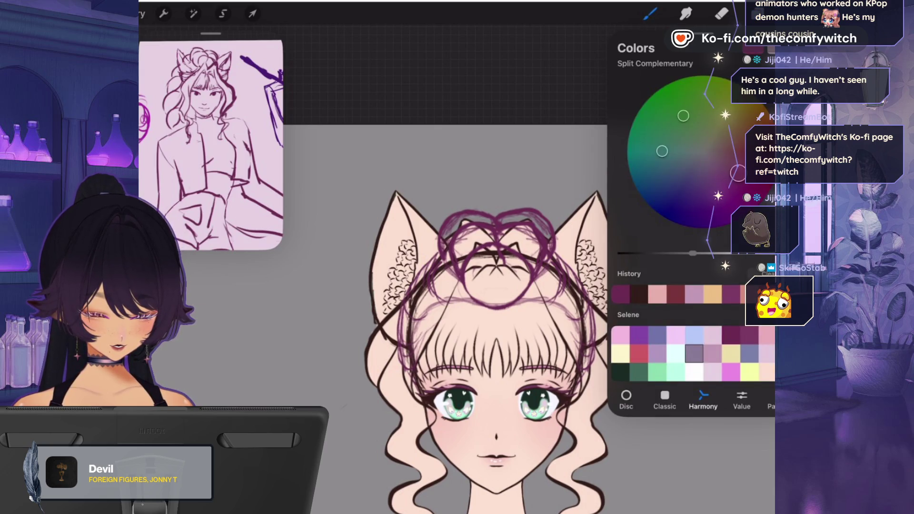
key("b")
key("b")
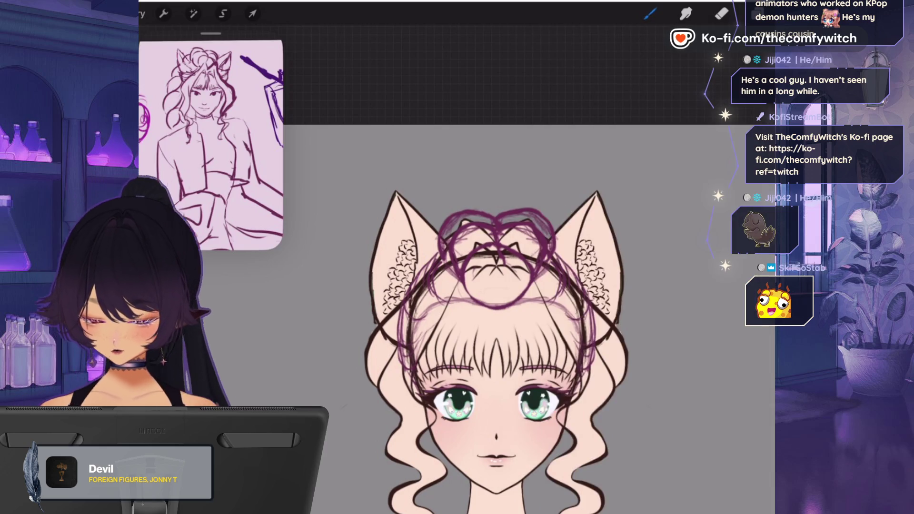
- Paint grey-purple over the bun's circles and across the ear line in the hair
mouse_move(464, 228)
left_mouse_down()
mouse_move(478, 250)
mouse_move(524, 233)
left_mouse_up()
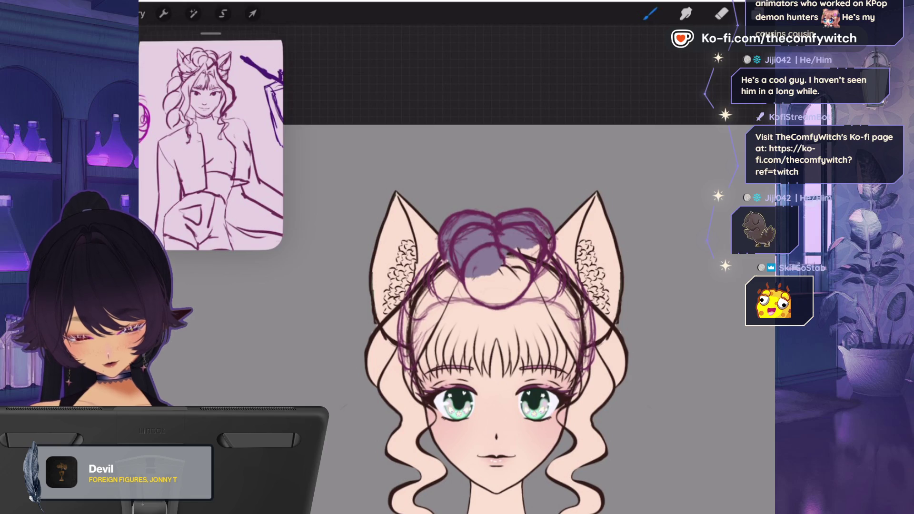
mouse_move(517, 264)
left_mouse_down()
mouse_move(478, 292)
mouse_move(443, 284)
left_mouse_up()
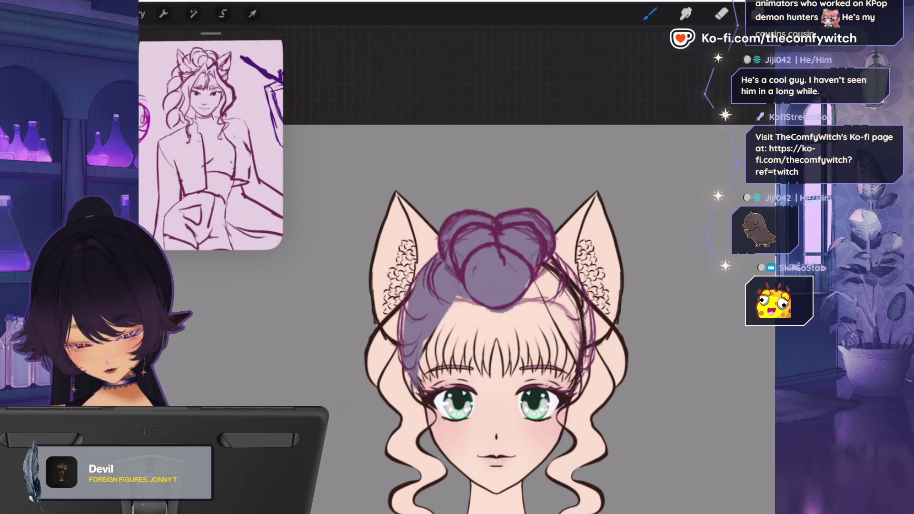
left_click_drag(523, 300, 559, 285)
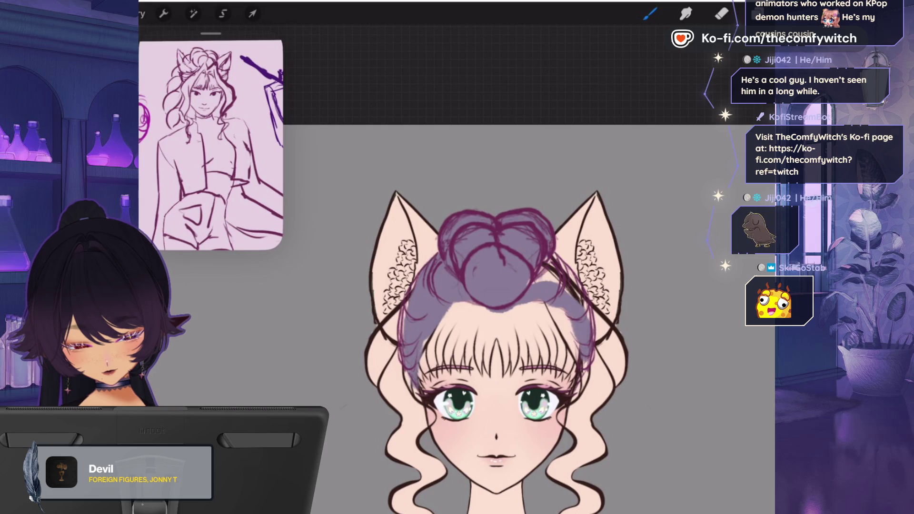
left_click_drag(581, 297, 552, 267)
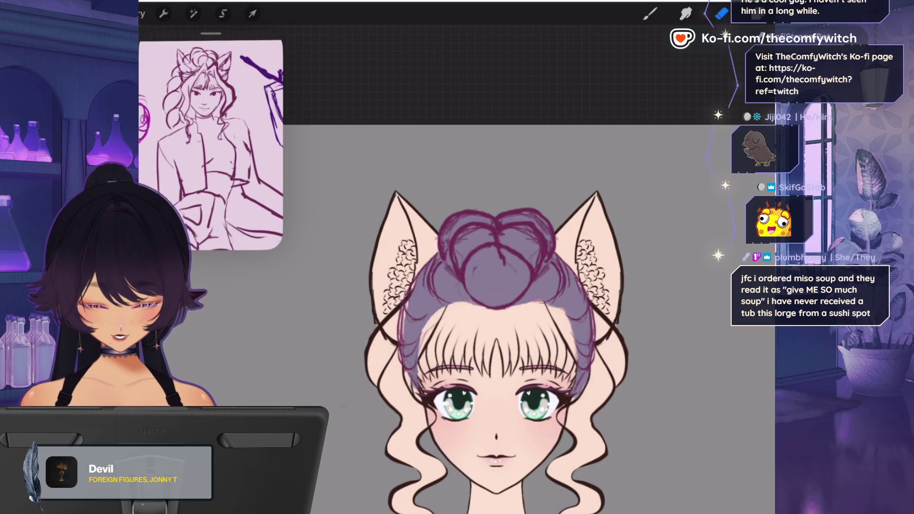
left_click(650, 13)
left_click(742, 13)
- Switch back to the brush and lower Layer 21's lavender hair to about 60% opacity
left_click(742, 13)
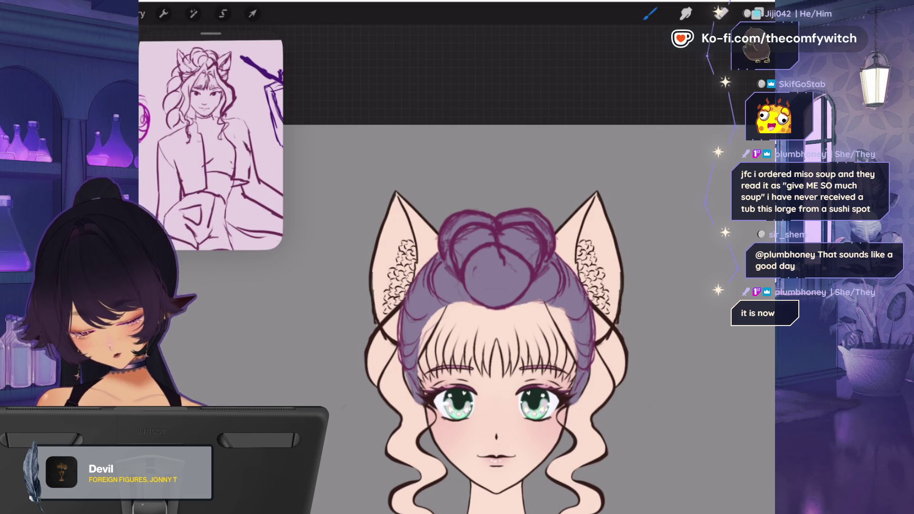
left_click(755, 13)
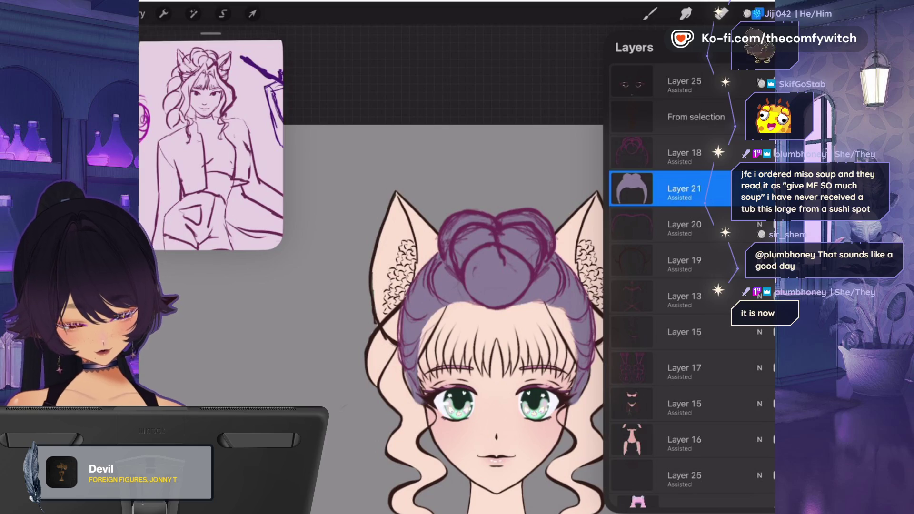
left_click(759, 189)
left_click_drag(768, 232, 716, 232)
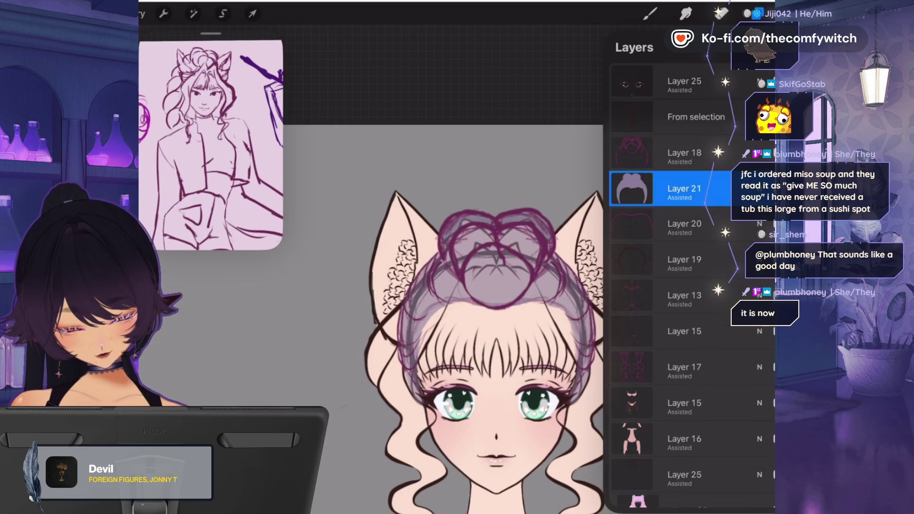
scroll(692, 286, "down", 10)
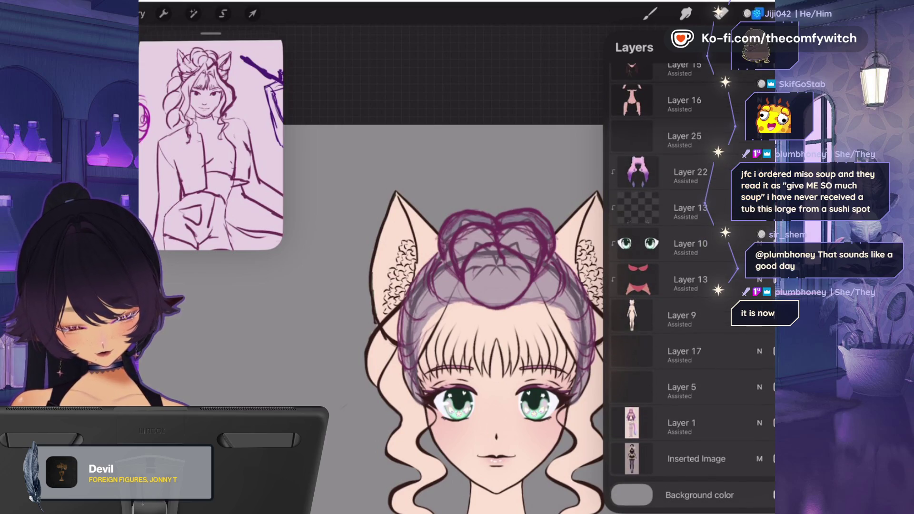
left_click(649, 14)
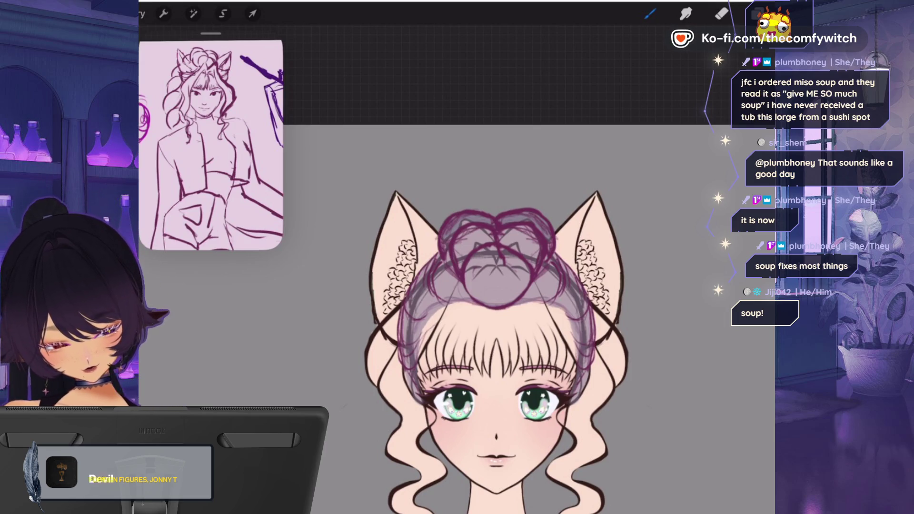
- Zoom out and rotate the canvas to show the neck and necklace, ending on the Brush
key("l")
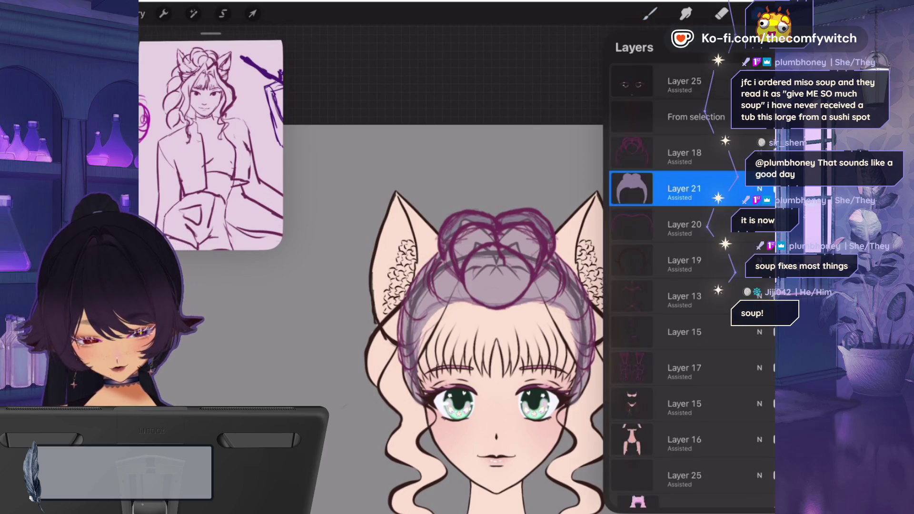
left_click(722, 14)
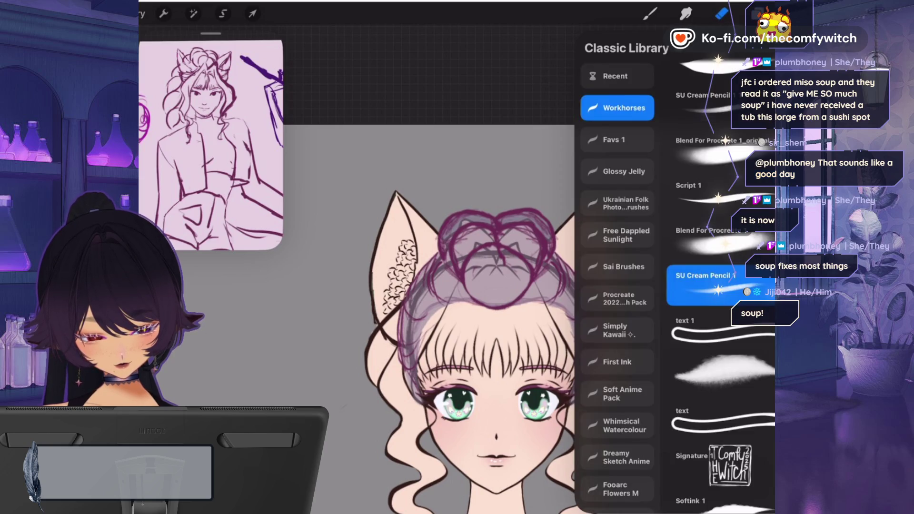
key("Escape")
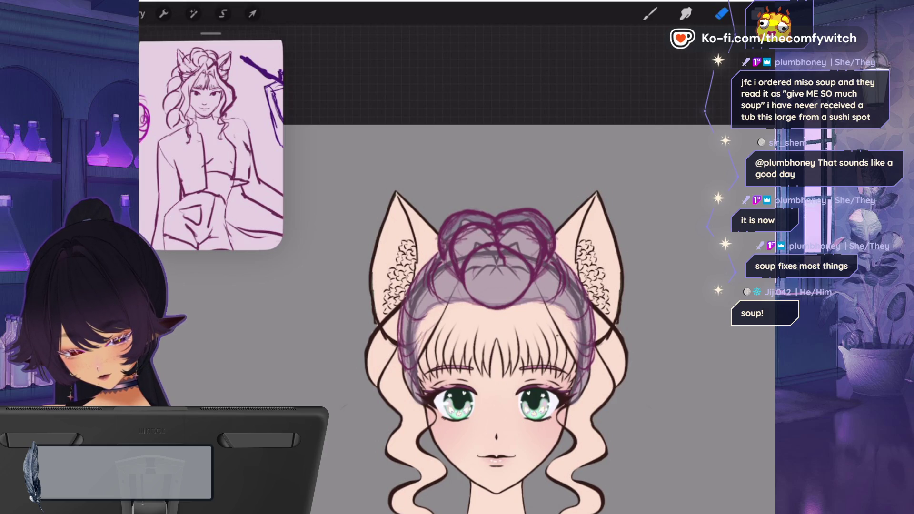
scroll(514, 352, "down", 2)
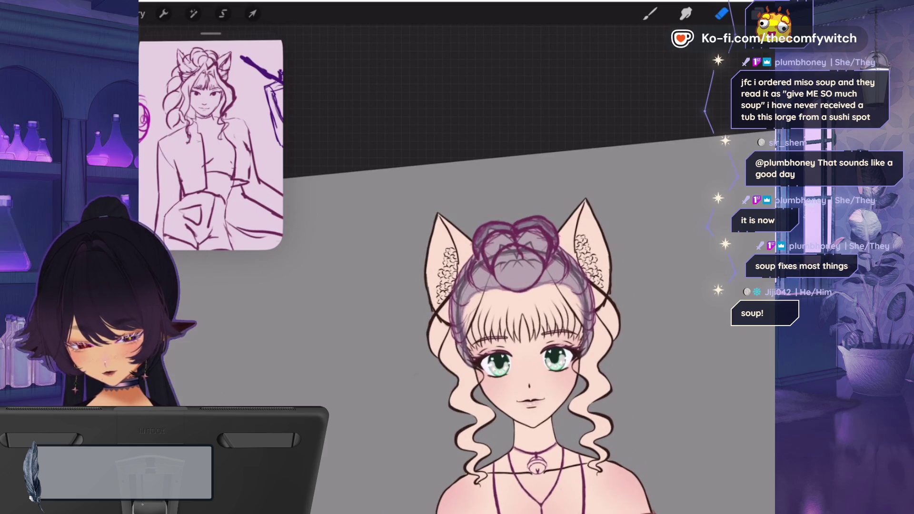
key("b")
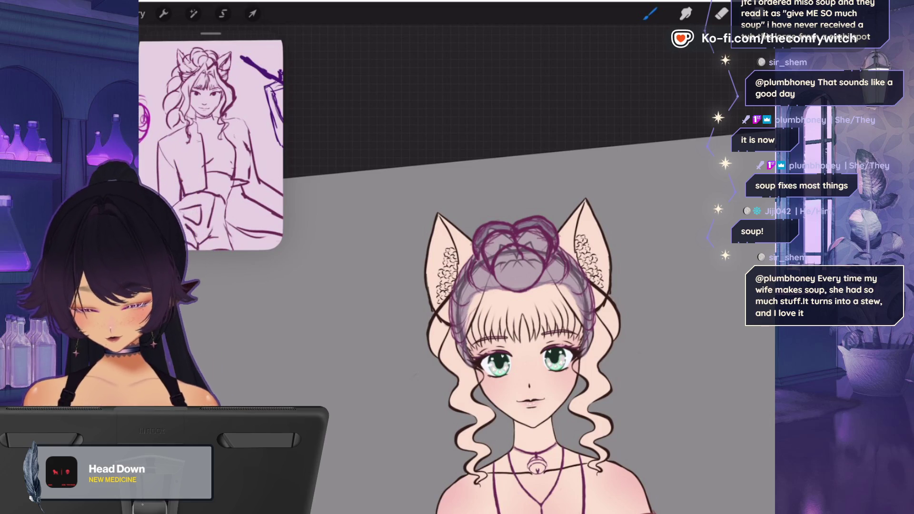
- Make Layer 18 active and pick dark purple from the Selene palette for the hair outlines
left_click(761, 13)
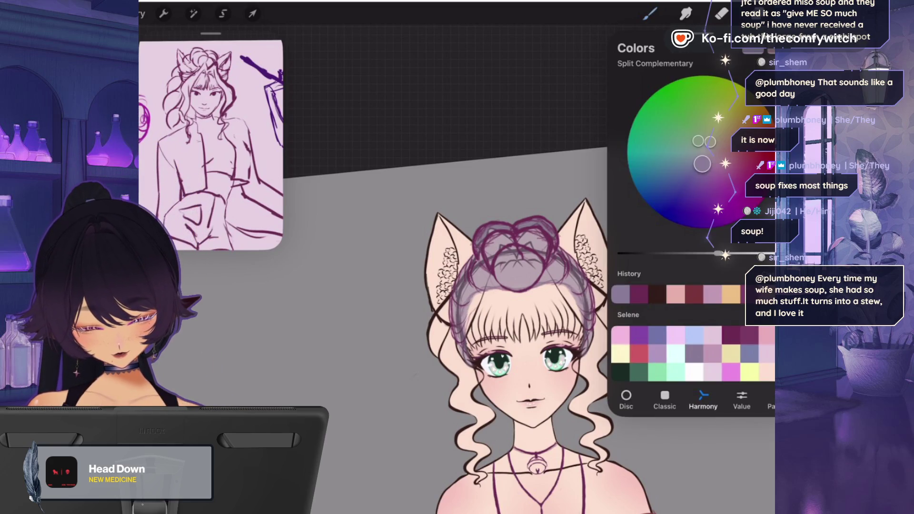
left_click(756, 13)
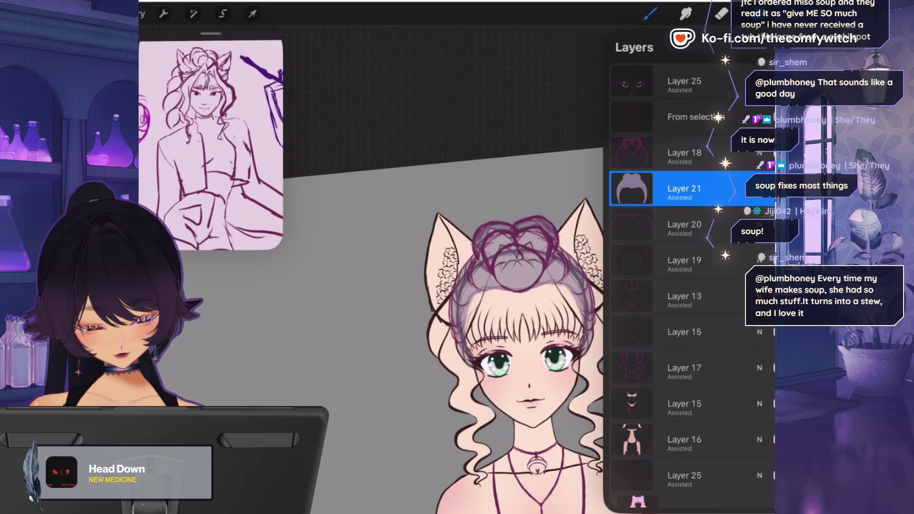
left_click(684, 153)
left_click(761, 13)
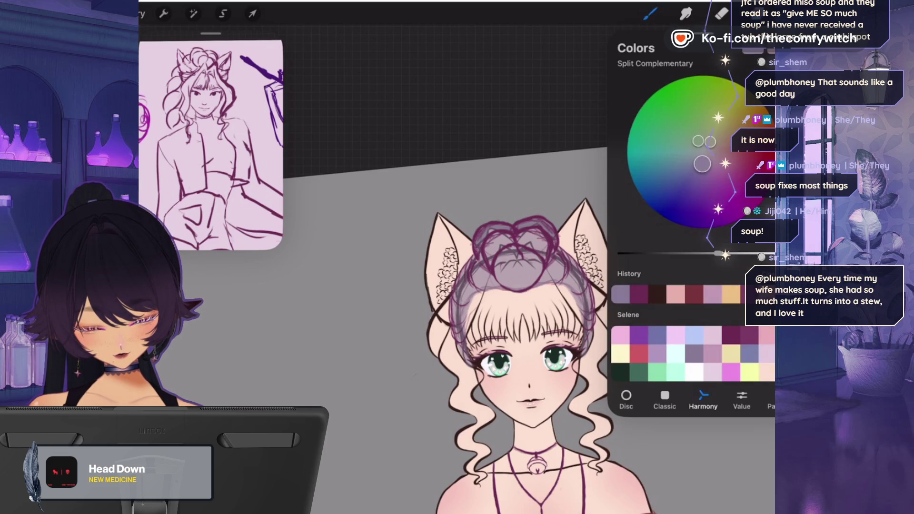
left_click(731, 336)
left_click(762, 14)
left_click(650, 14)
left_click(650, 13)
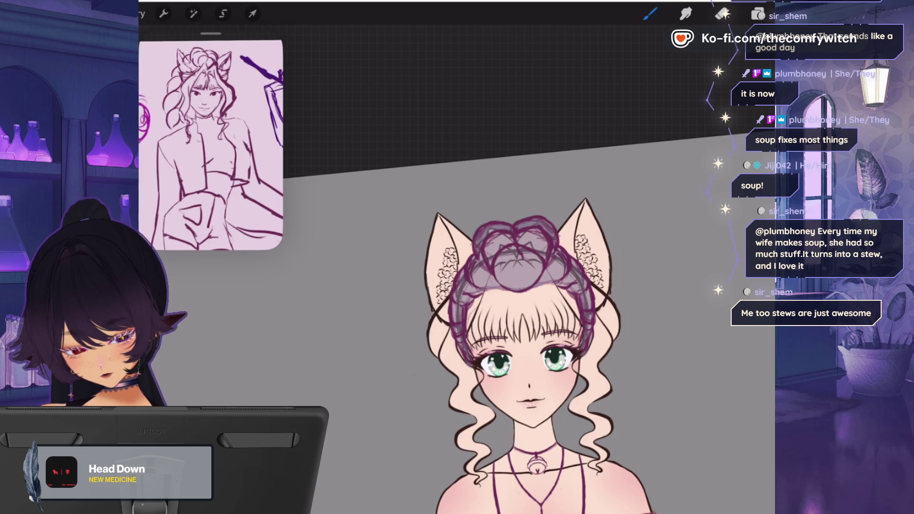
- Select Layers 18, 21 and 20 together and open the Adjustments menu
left_click(757, 14)
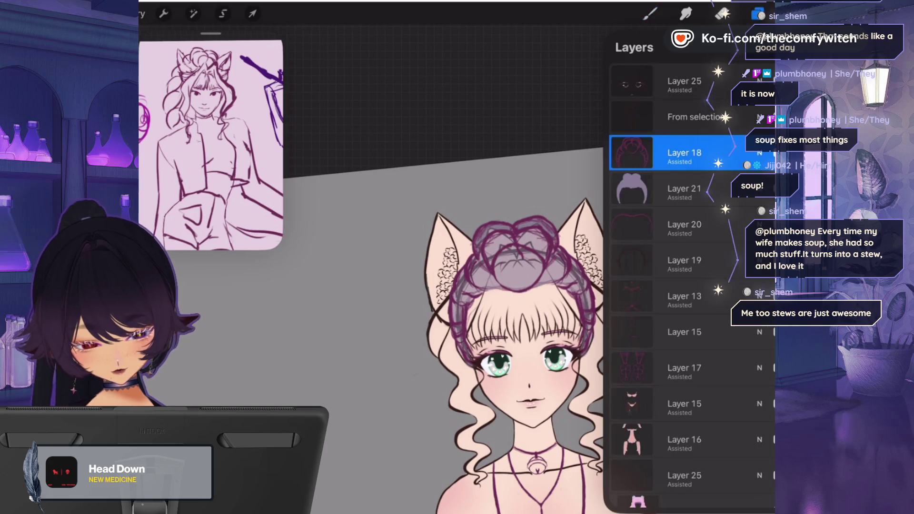
left_click_drag(633, 189, 695, 189)
left_click_drag(633, 224, 695, 225)
left_click(193, 13)
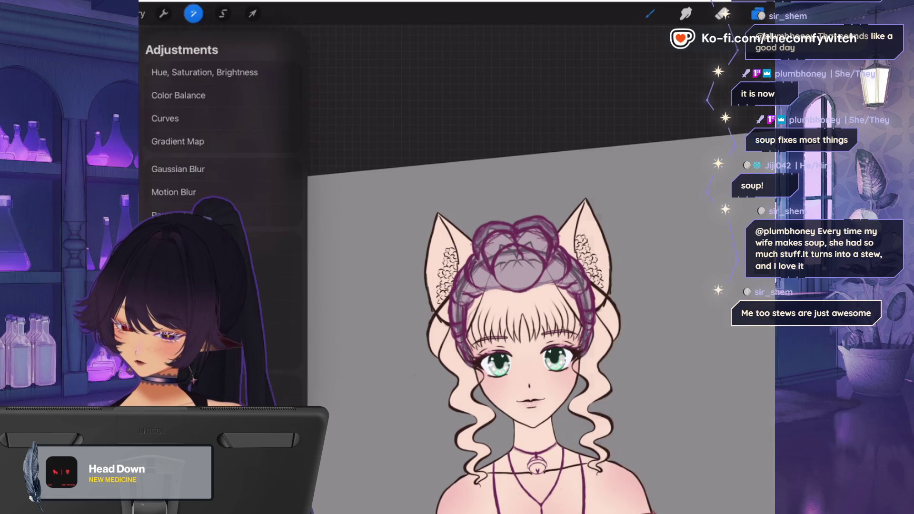
left_click(176, 293)
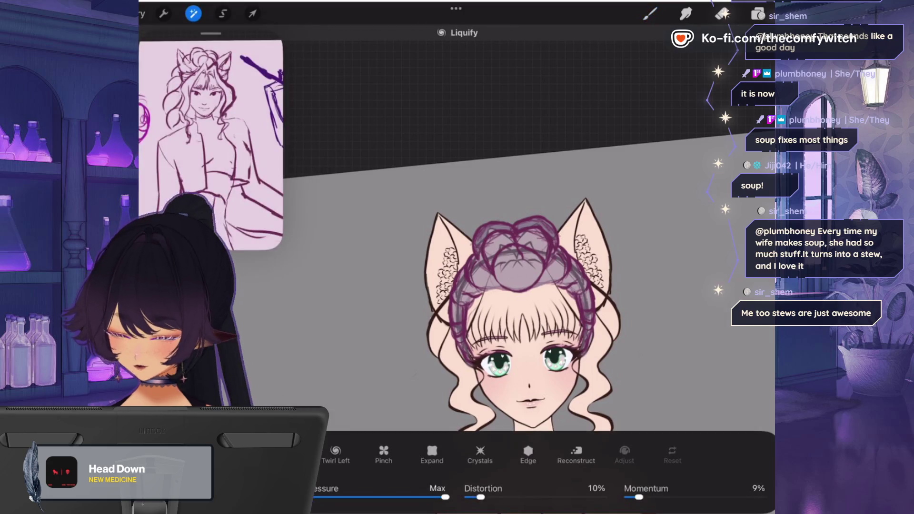
left_click_drag(614, 313, 621, 328)
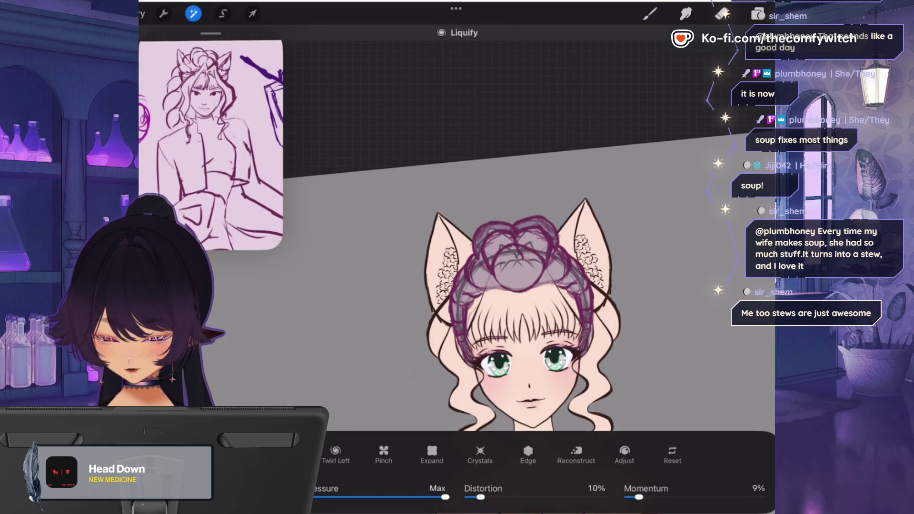
left_click_drag(628, 271, 630, 328)
mouse_move(614, 250)
left_mouse_down()
mouse_move(618, 385)
mouse_move(562, 385)
left_mouse_up()
left_click_drag(617, 333, 599, 333)
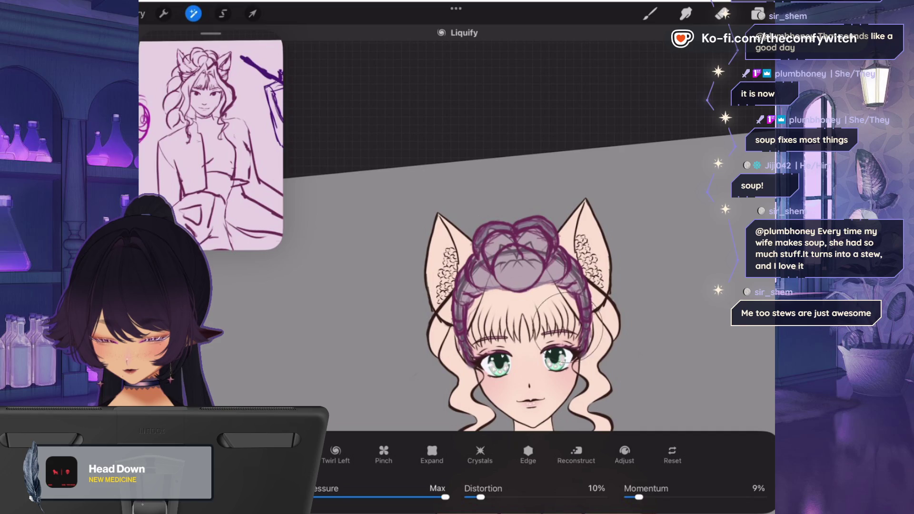
left_click_drag(550, 276, 547, 329)
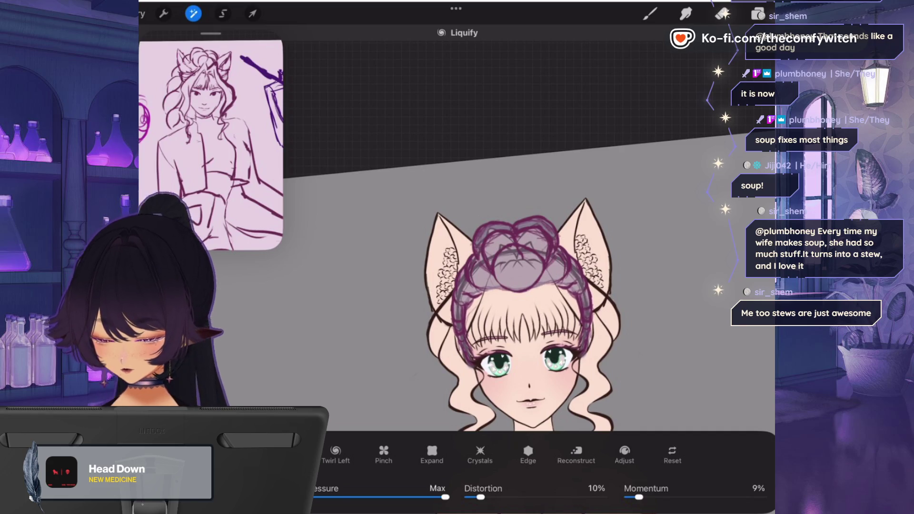
left_click_drag(601, 350, 592, 354)
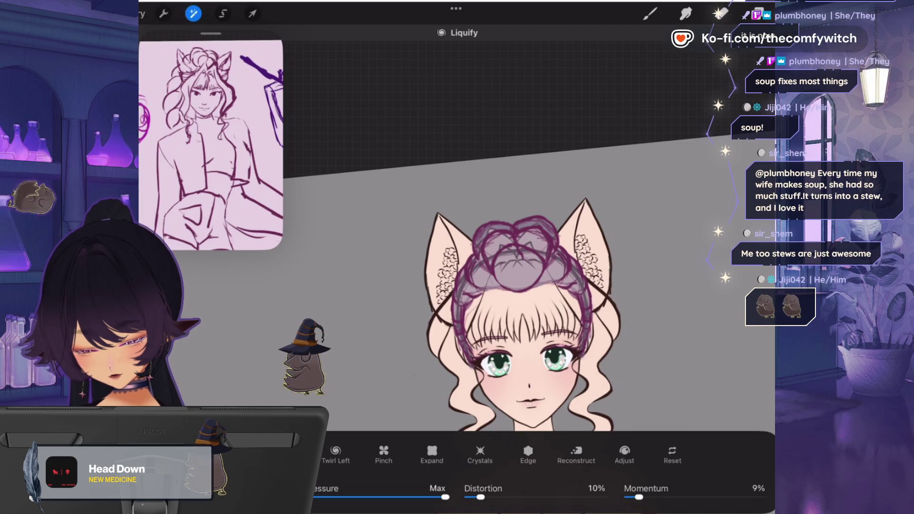
left_click_drag(555, 285, 562, 267)
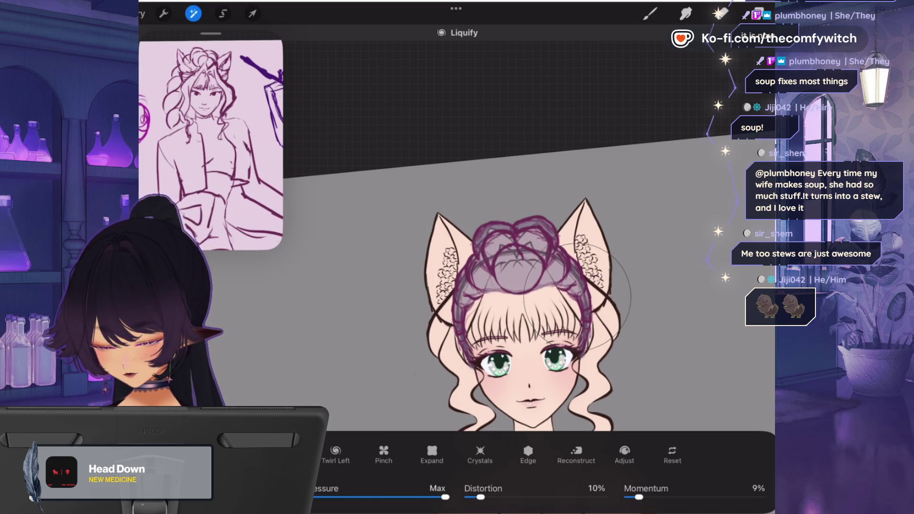
key("b")
key("l")
key("l")
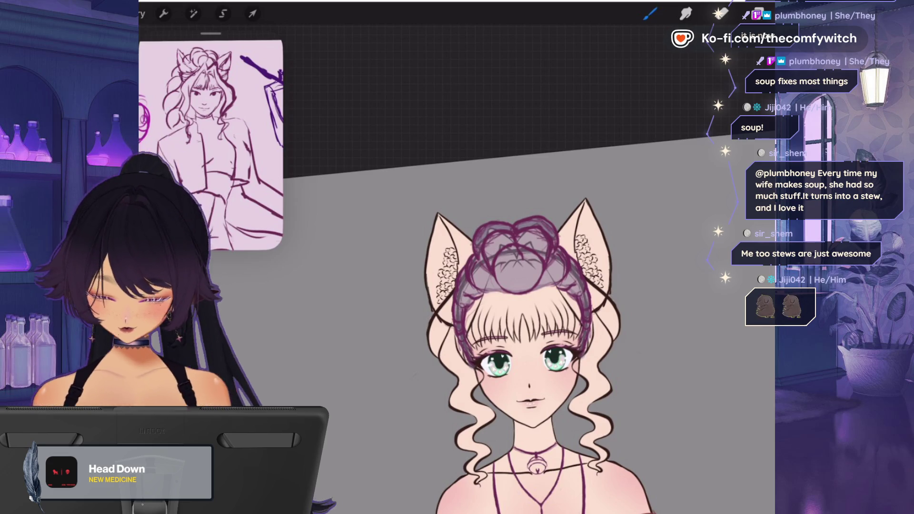
key("l")
key("l")
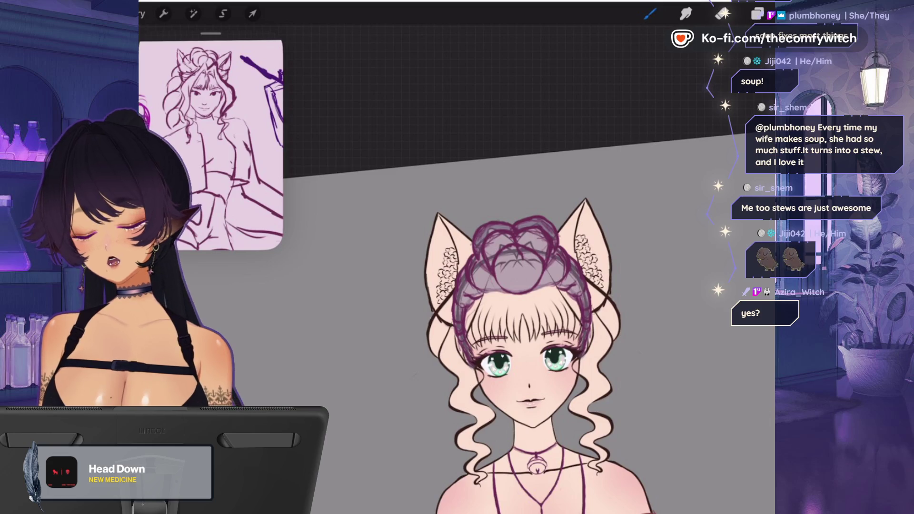
- Show the layer list with Layer 25, From selection, Layer 18, Layer 21 and Layer 20
left_click(757, 13)
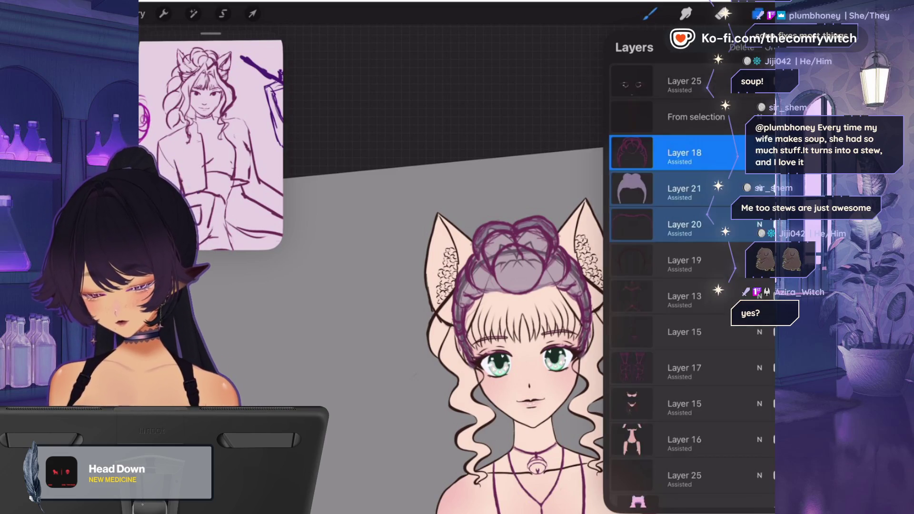
left_click(770, 153)
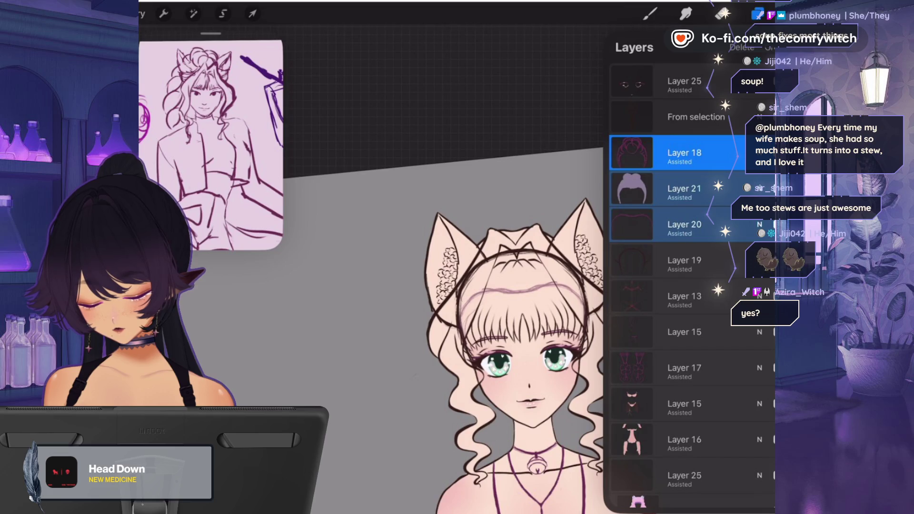
left_click(769, 152)
left_click(761, 152)
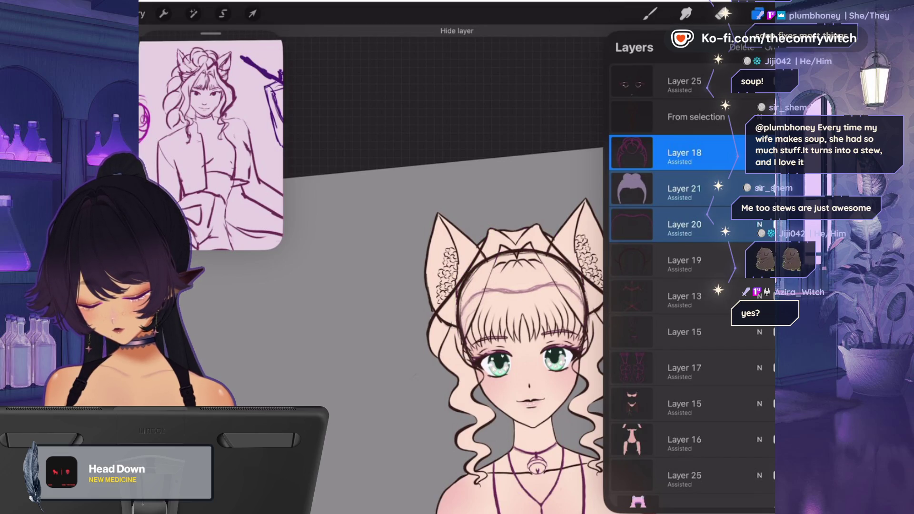
left_click(756, 14)
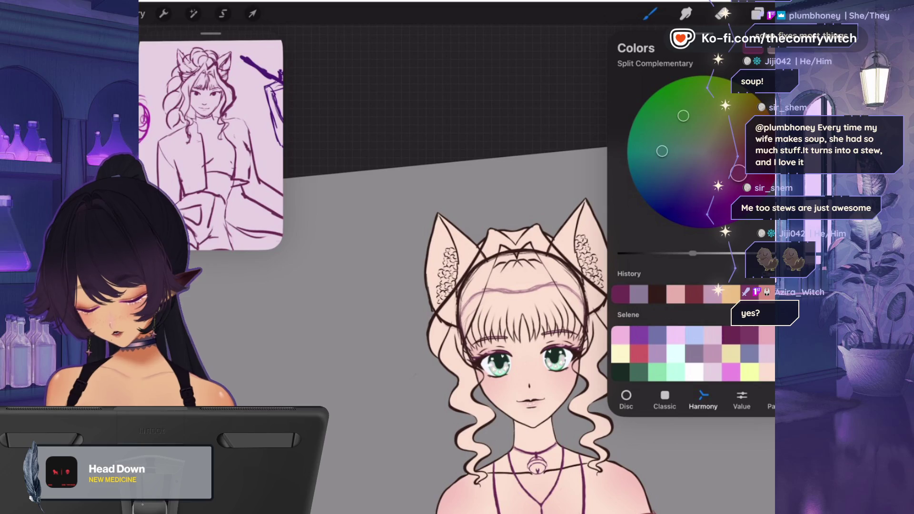
left_click(756, 14)
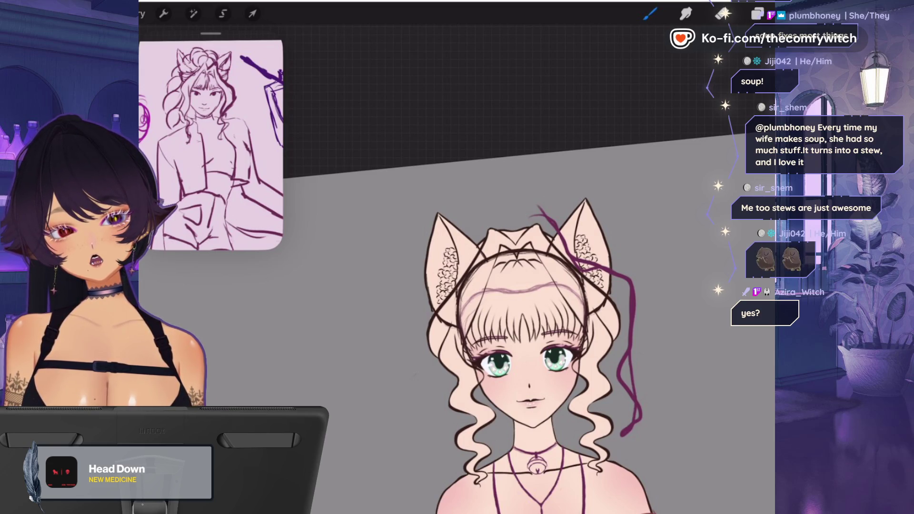
key("ctrl+z")
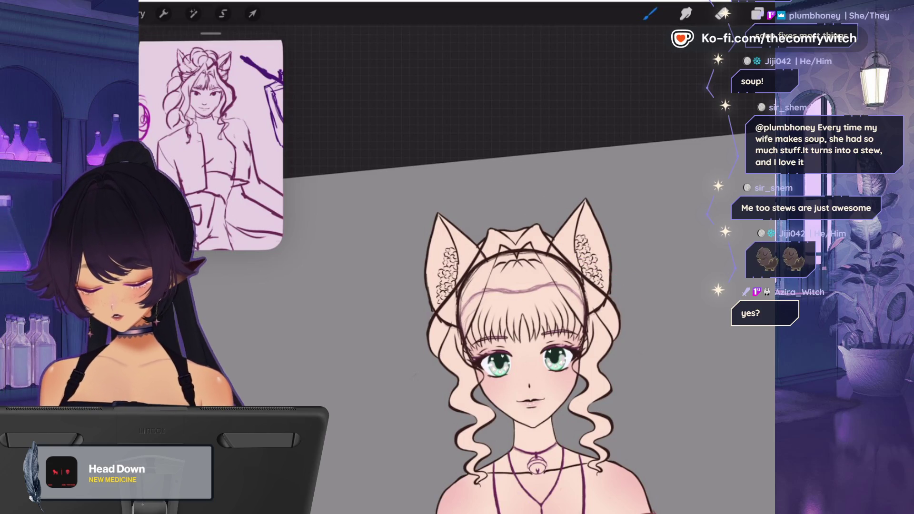
left_click(757, 14)
left_click(776, 153)
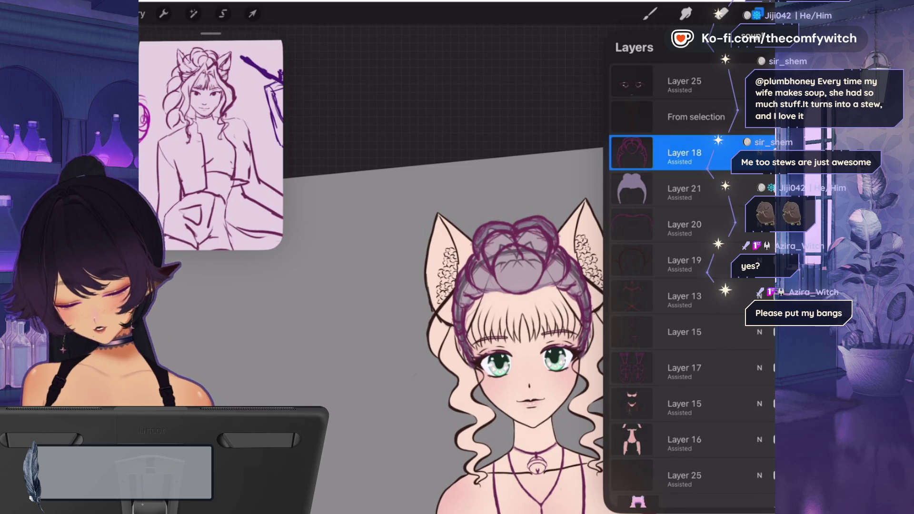
- Hide the hair sketch and head guide layers, choose SU Cream Pencil 1, then reshow the hair and bun layers
left_click(767, 152)
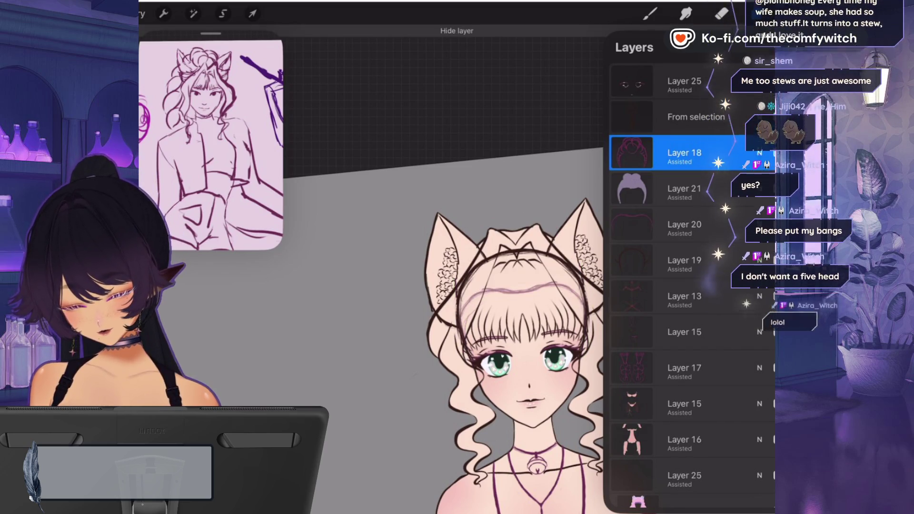
left_click(767, 260)
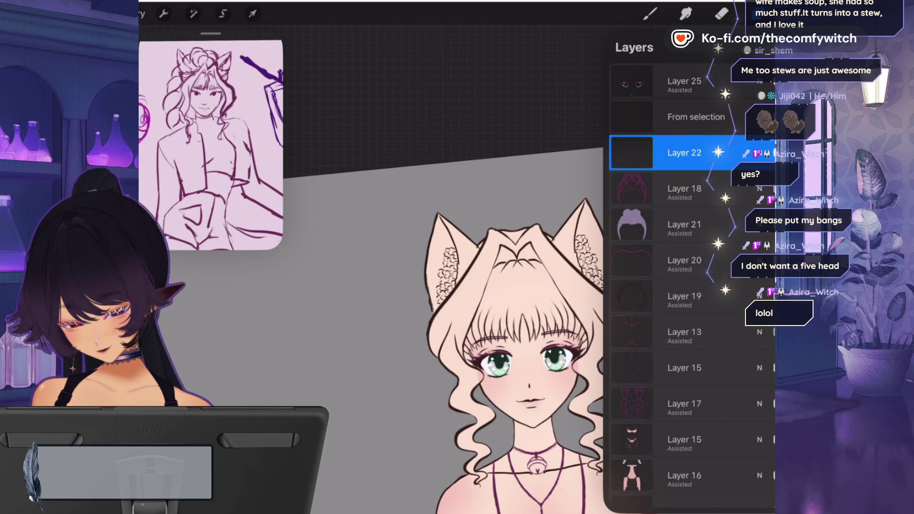
left_click(649, 13)
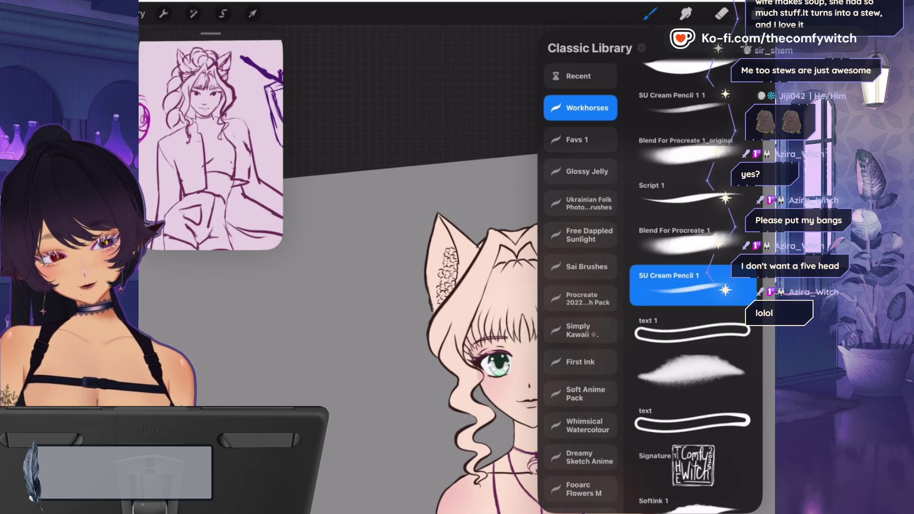
left_click(757, 13)
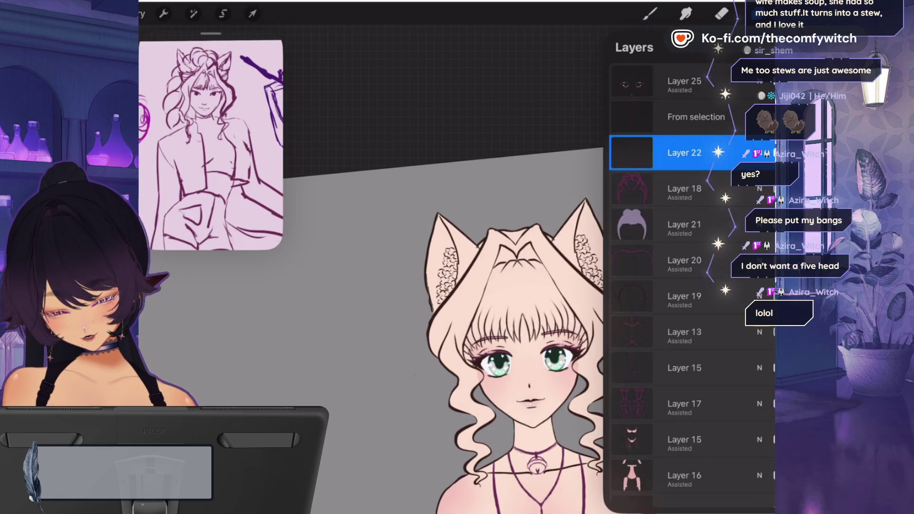
left_click(772, 188)
left_click(773, 224)
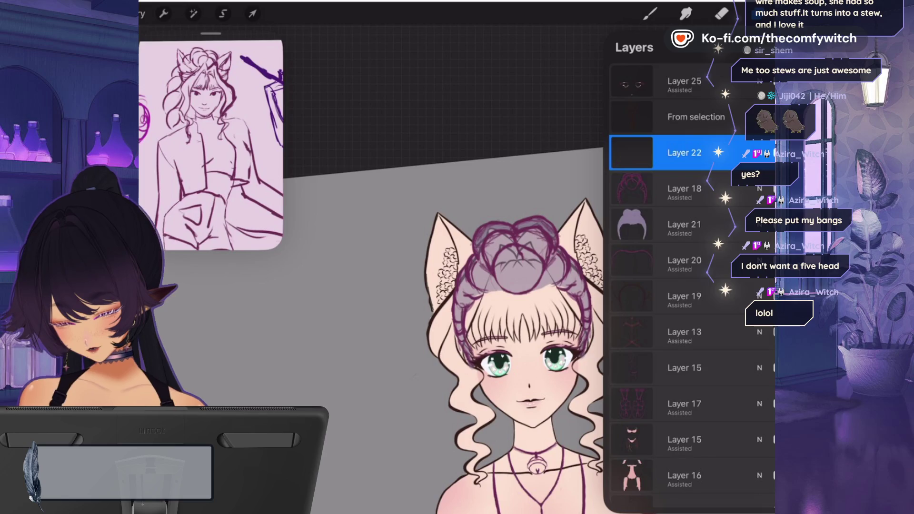
- Undo the stray bangs scribble and add a blank Layer 22 above Layer 18
left_click(650, 13)
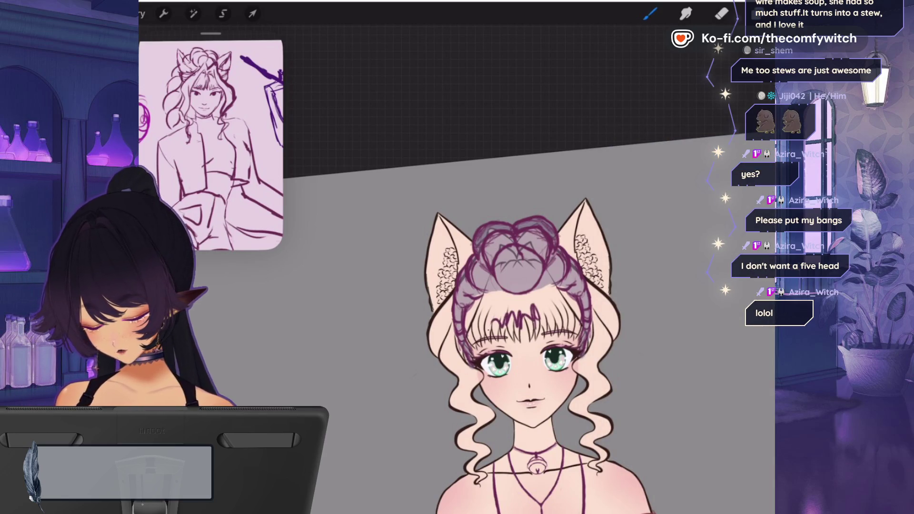
key("ctrl+z")
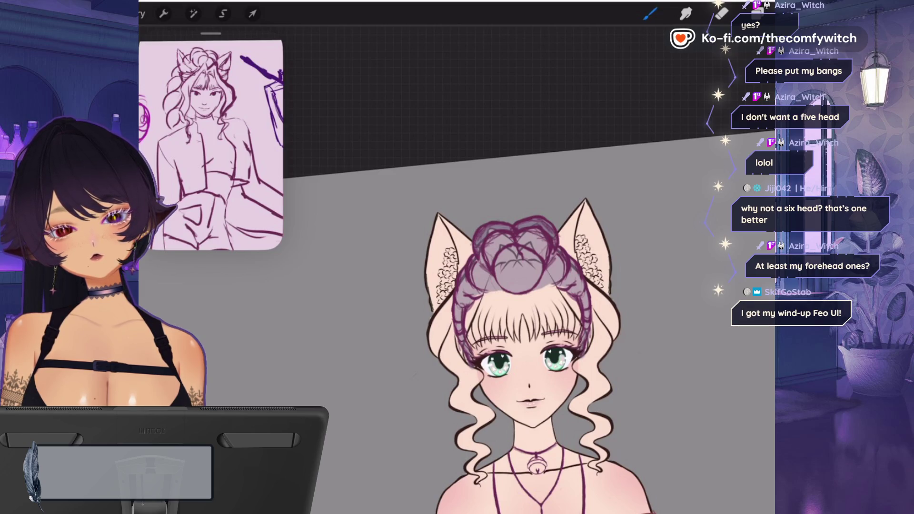
left_click(757, 13)
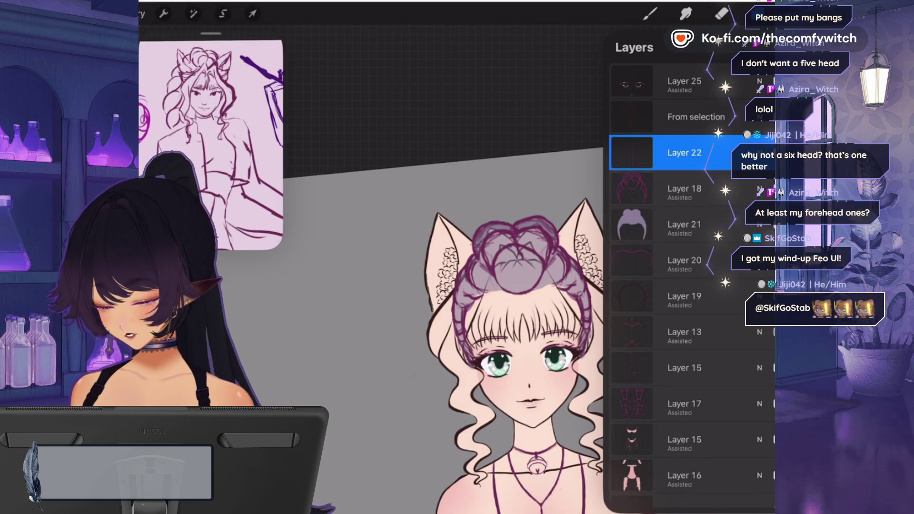
left_click(650, 13)
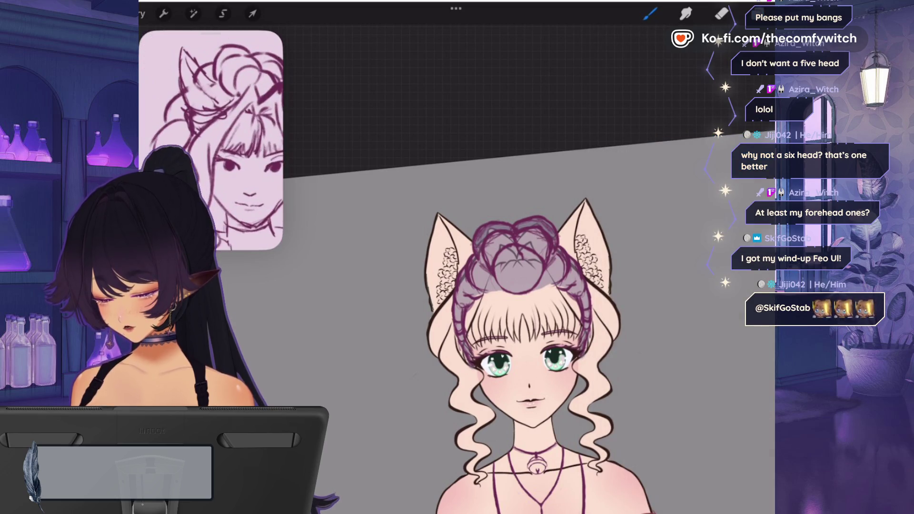
- Review the layer list, then leave the drawing for the gallery's Stack of artworks
scroll(211, 141, "up", 3)
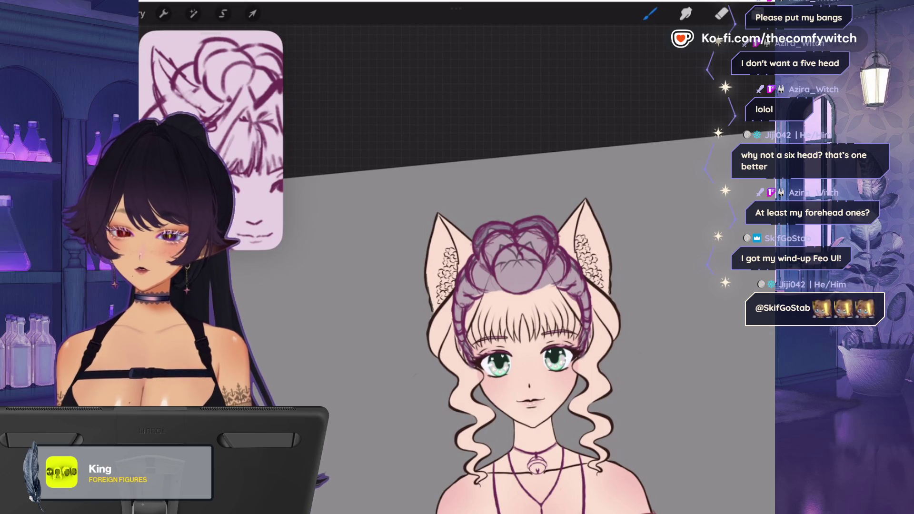
left_click(757, 15)
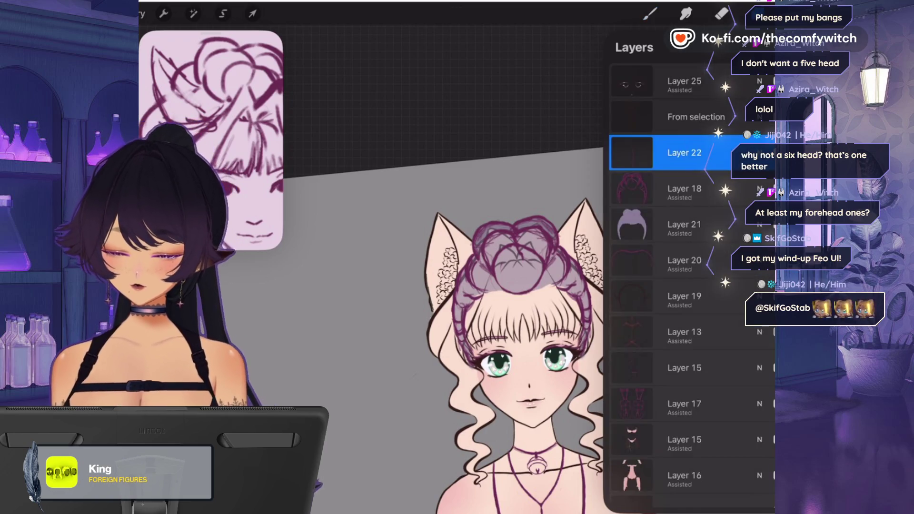
scroll(691, 286, "down", 5)
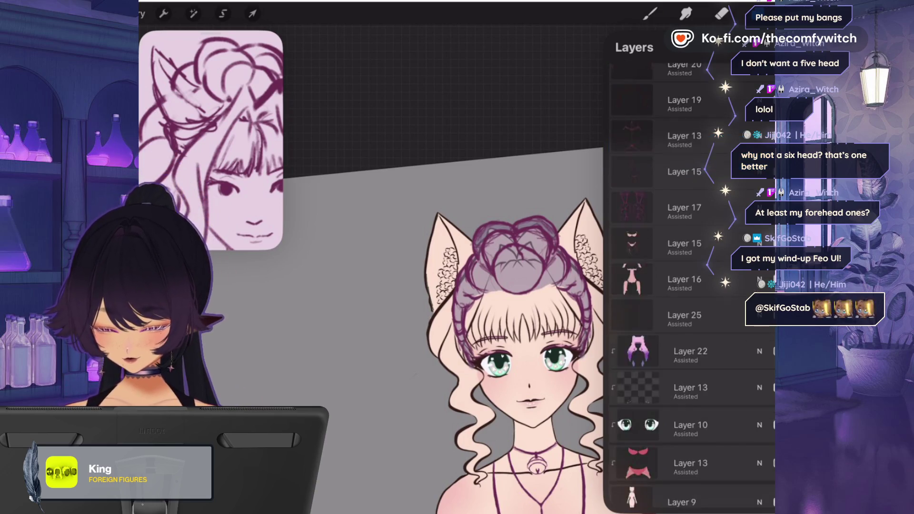
scroll(690, 286, "up", 5)
left_click(649, 15)
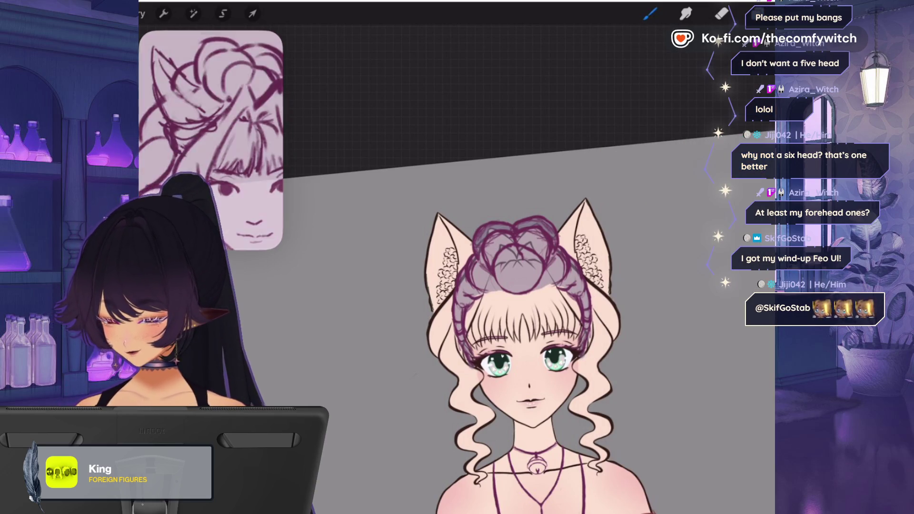
left_click(142, 13)
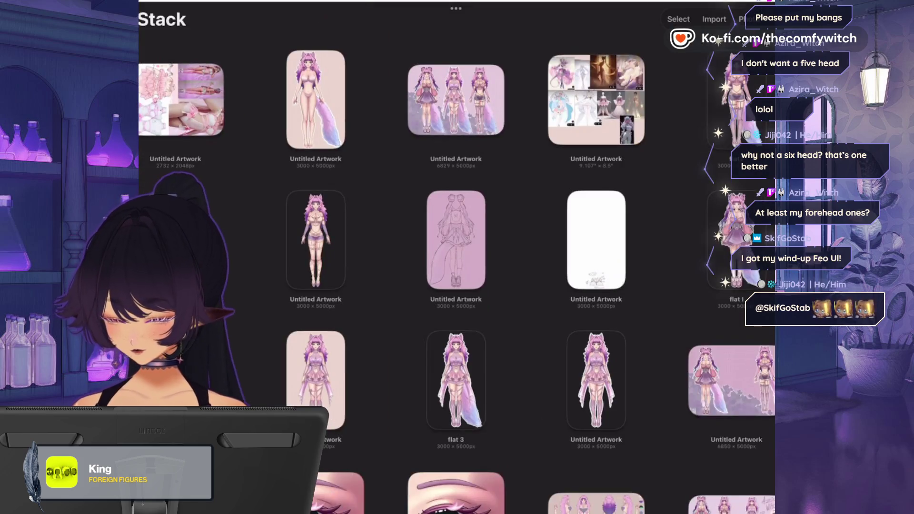
- Duplicate and reopen the full-body catgirl artwork, toggle Layer 22 and select Layer 9
left_click(334, 201)
left_click(707, 19)
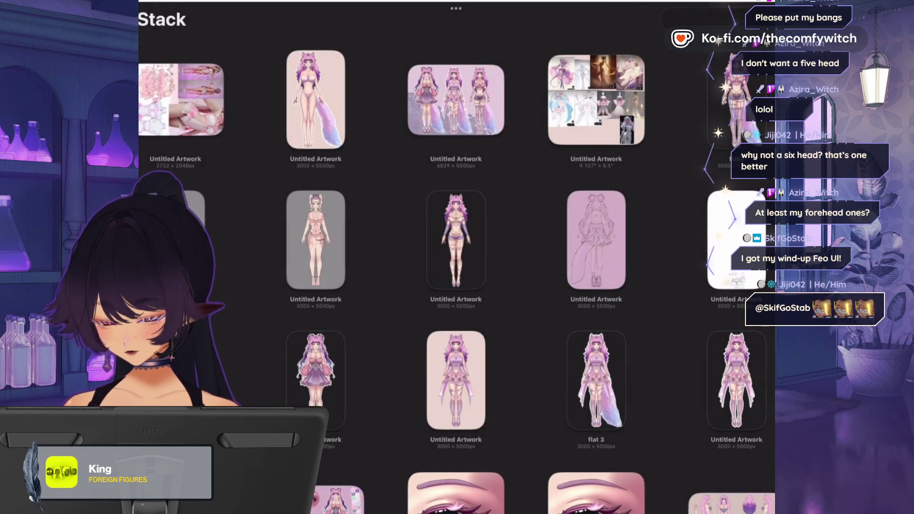
left_click(315, 239)
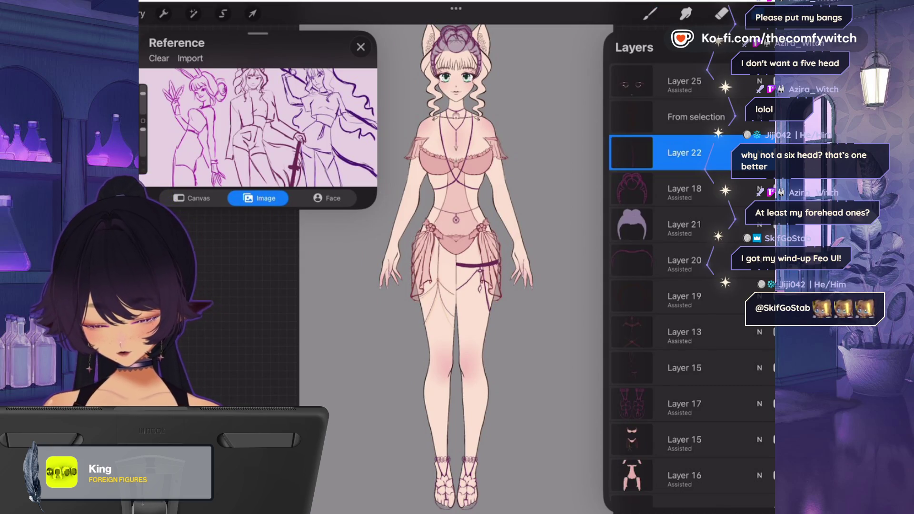
left_click(766, 153)
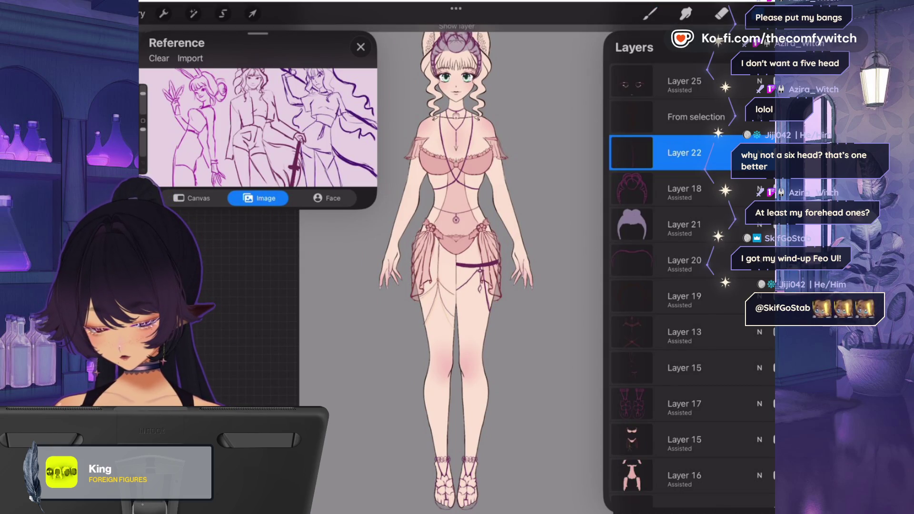
left_click_drag(743, 152, 614, 153)
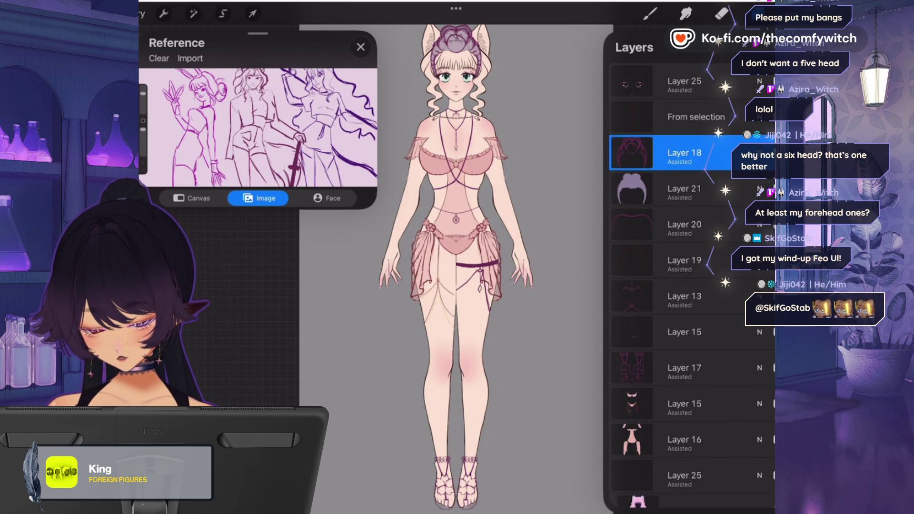
scroll(690, 286, "down", 5)
scroll(690, 286, "up", 5)
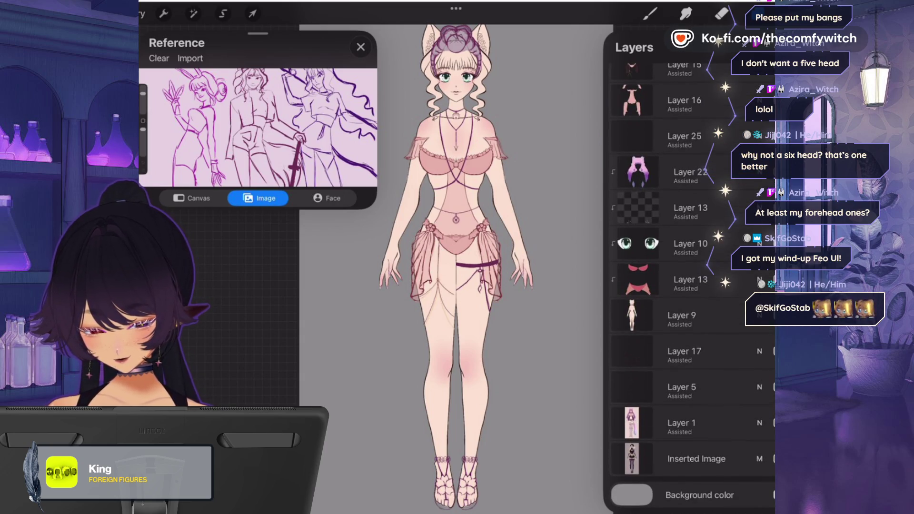
scroll(690, 285, "down", 3)
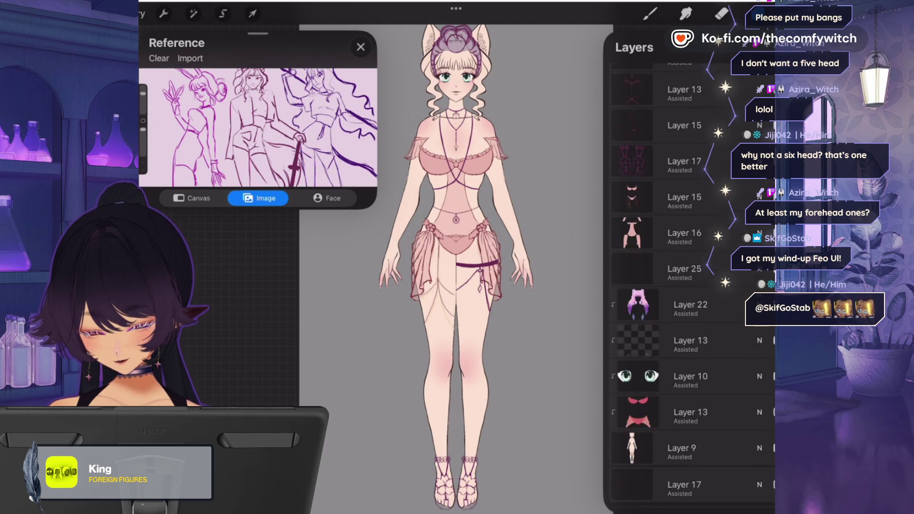
left_click(690, 376)
- Select the eraser and shrink the Reference window, zooming it onto the middle figure
left_click(721, 14)
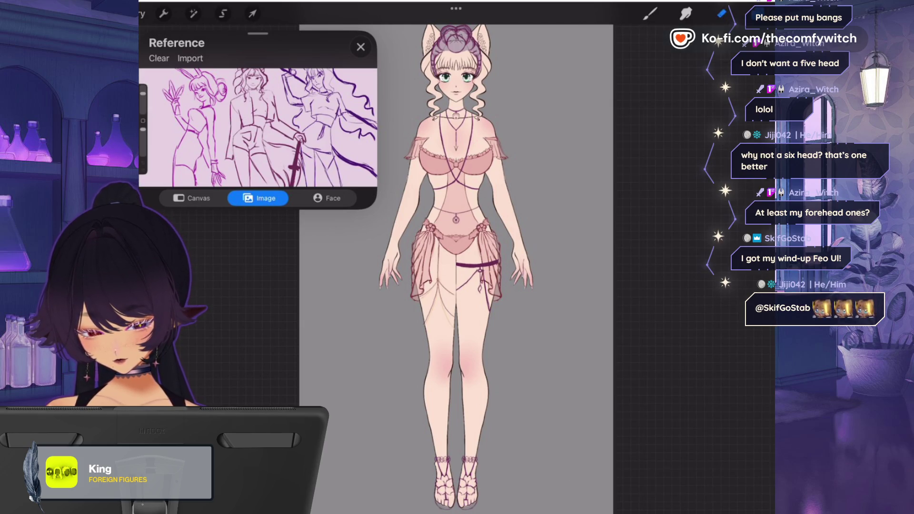
left_click(722, 14)
left_click(721, 13)
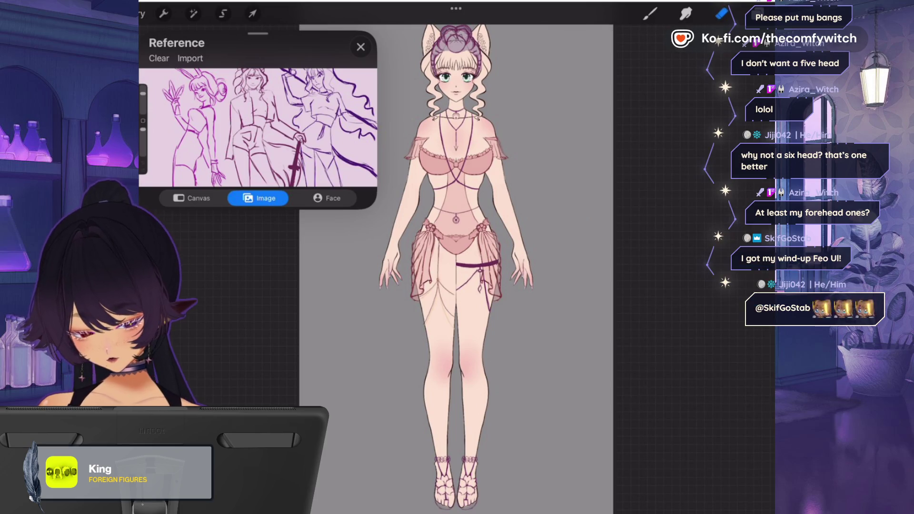
scroll(476, 267, "up", 3)
left_click_drag(376, 208, 293, 223)
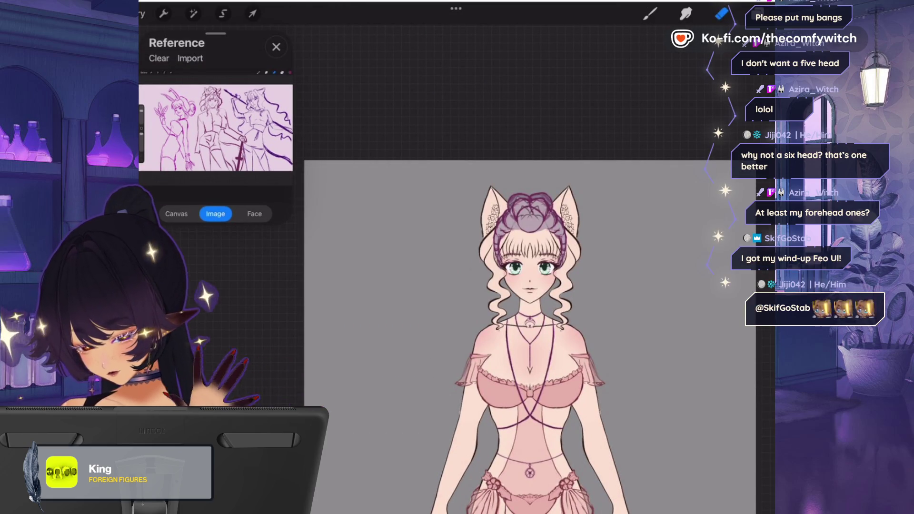
scroll(215, 127, "up", 3)
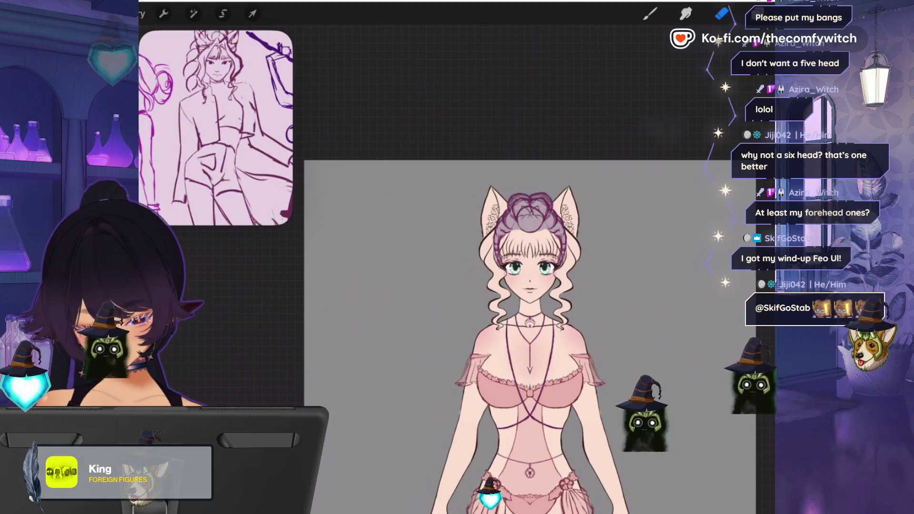
left_click(756, 13)
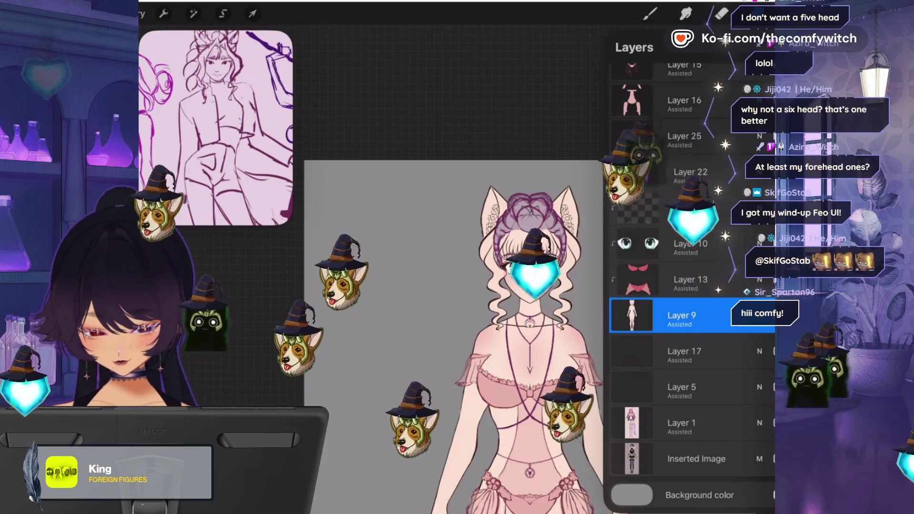
left_click(721, 13)
left_click(721, 13)
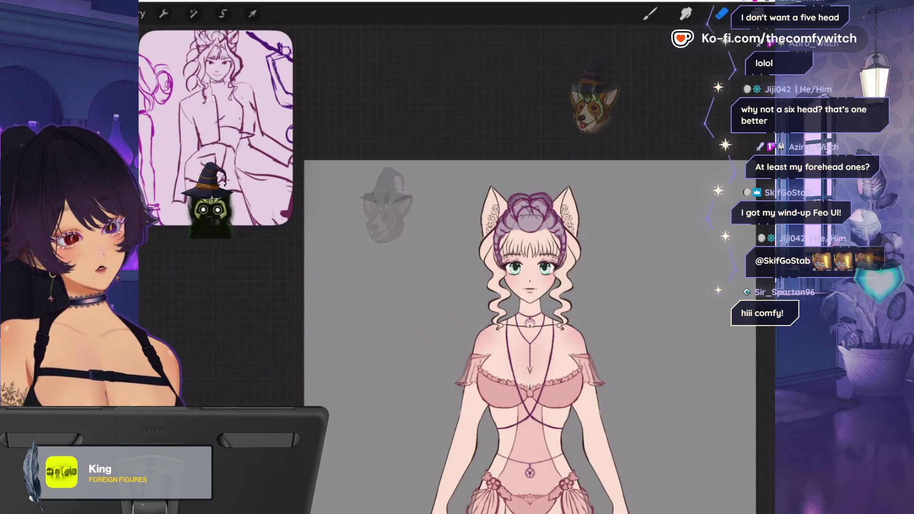
left_click(721, 13)
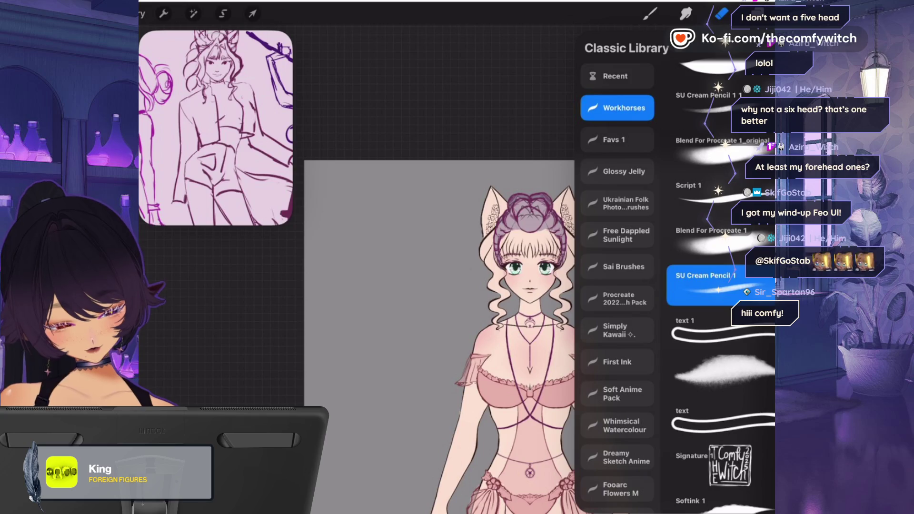
left_click(714, 69)
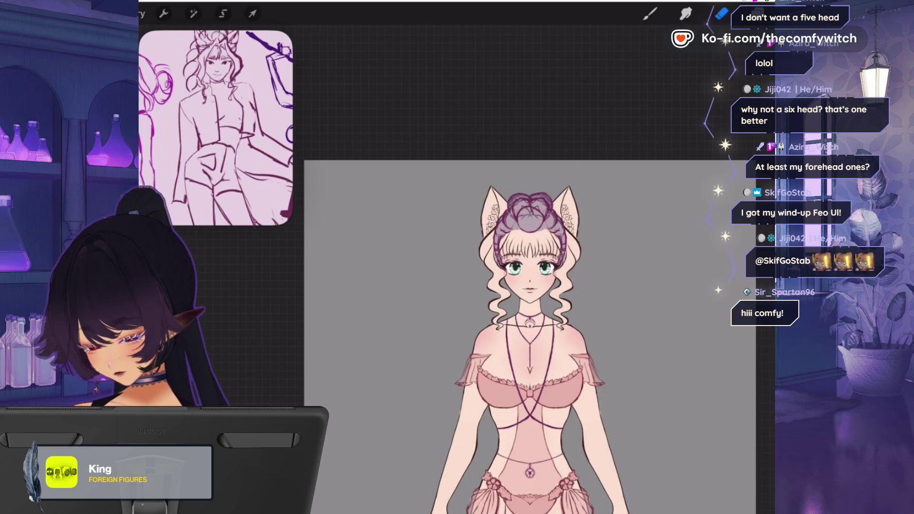
scroll(559, 236, "up", 5)
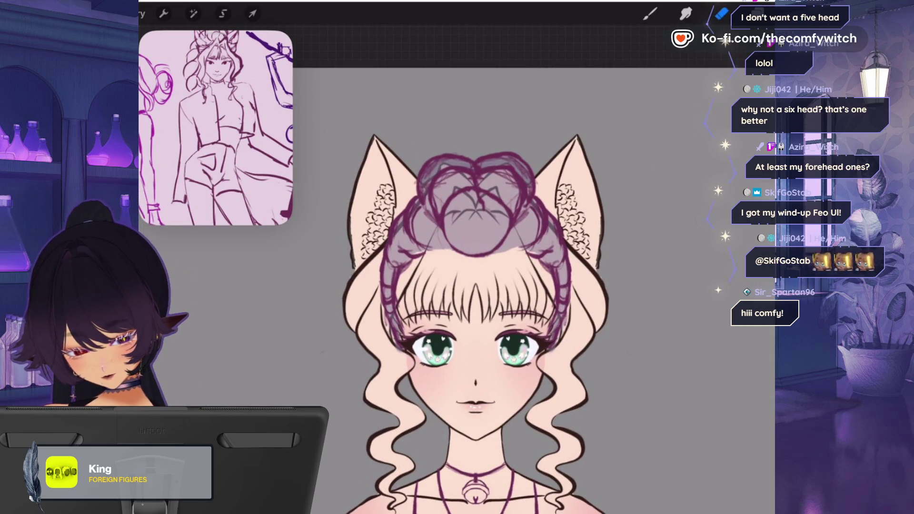
left_click(756, 13)
scroll(691, 286, "down", 3)
scroll(690, 286, "down", 1)
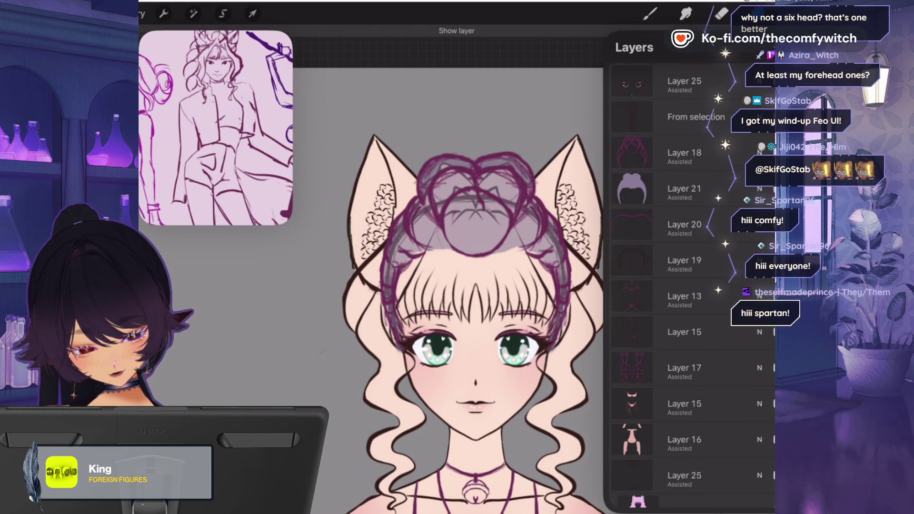
left_click(684, 260)
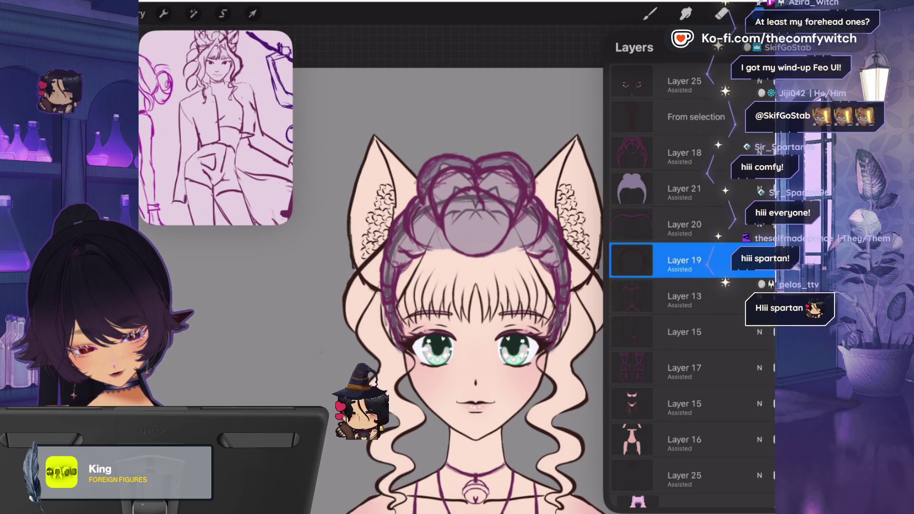
scroll(690, 285, "down", 8)
left_click(680, 315)
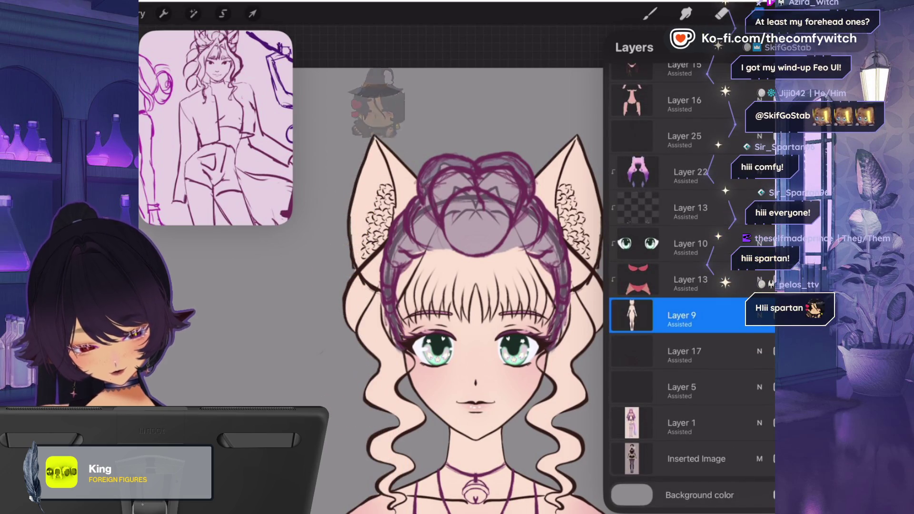
left_click(721, 14)
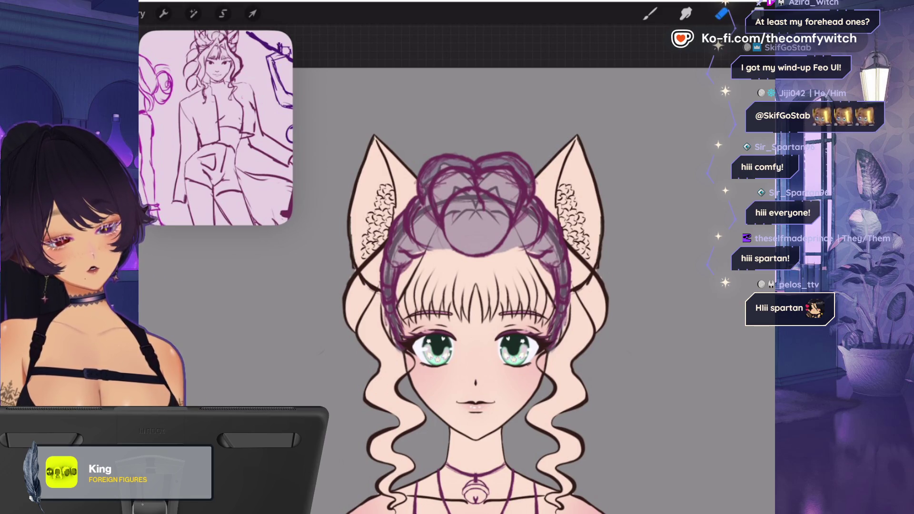
left_click(721, 13)
left_click(722, 14)
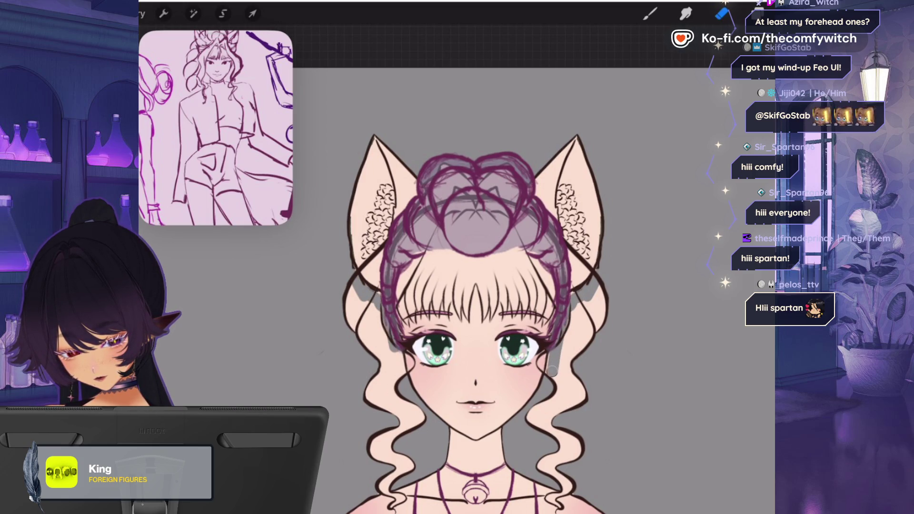
- Erase the pale fill from both side curls symmetrically, keeping only their dark outlines
mouse_move(395, 362)
left_mouse_down()
mouse_move(409, 430)
mouse_move(395, 461)
left_mouse_up()
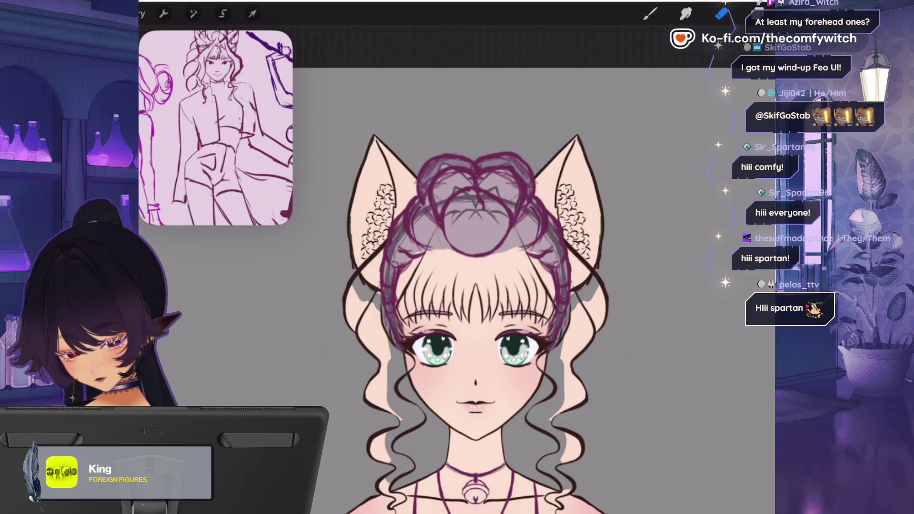
left_click_drag(572, 433, 576, 462)
mouse_move(395, 390)
left_mouse_down()
mouse_move(376, 419)
mouse_move(371, 333)
mouse_move(352, 285)
left_mouse_up()
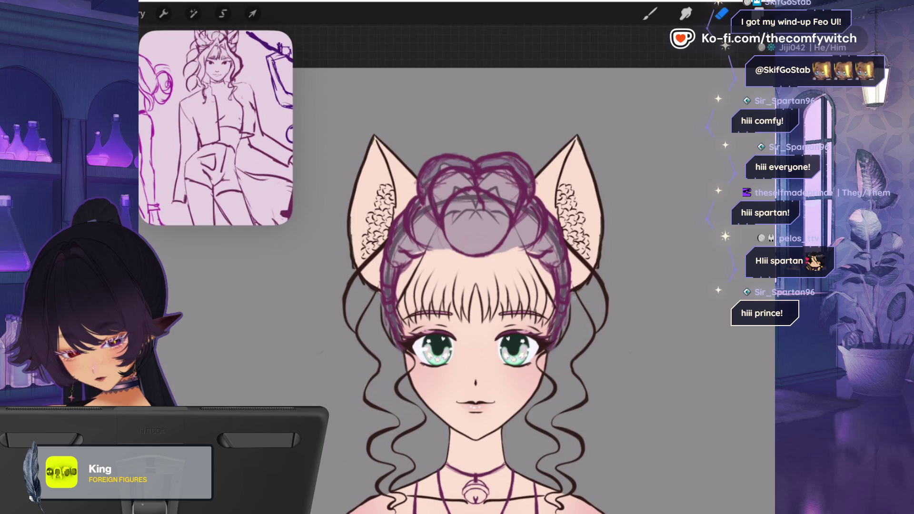
left_click(744, 13)
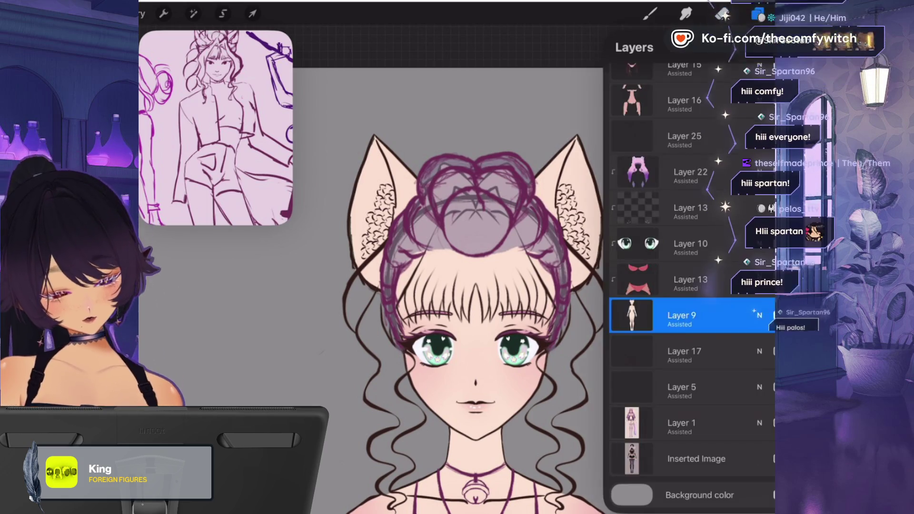
- Hide Layers 18 and 21, select Layer 25, and erase the side curls from their ends upward
scroll(690, 285, "down", 2)
left_click(773, 153)
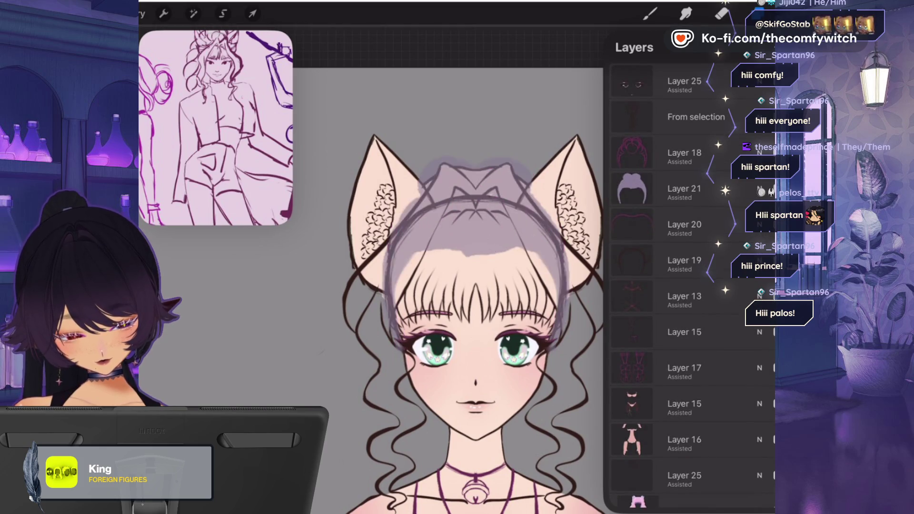
left_click(773, 188)
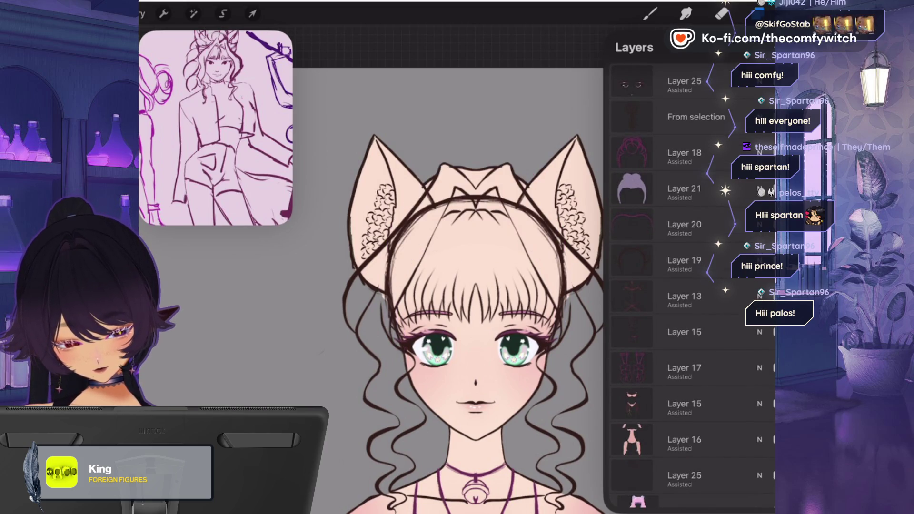
scroll(690, 286, "down", 10)
scroll(690, 285, "up", 10)
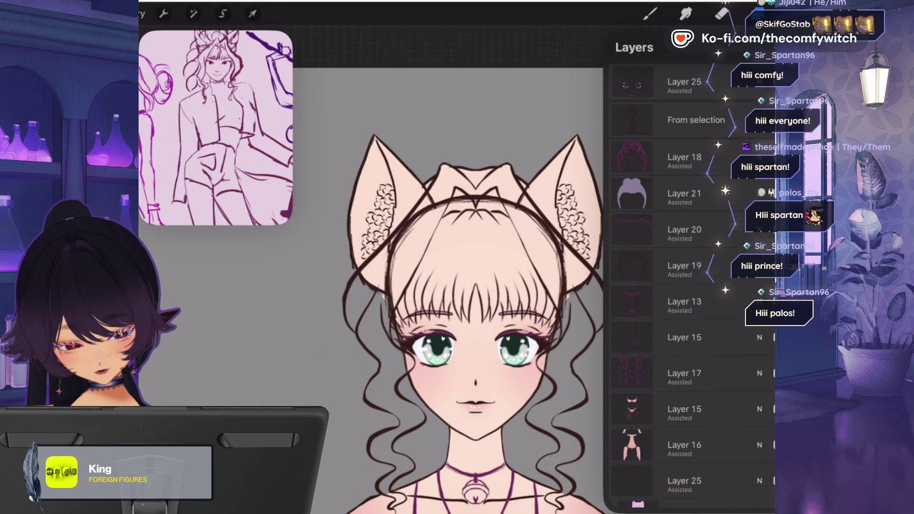
scroll(690, 286, "down", 3)
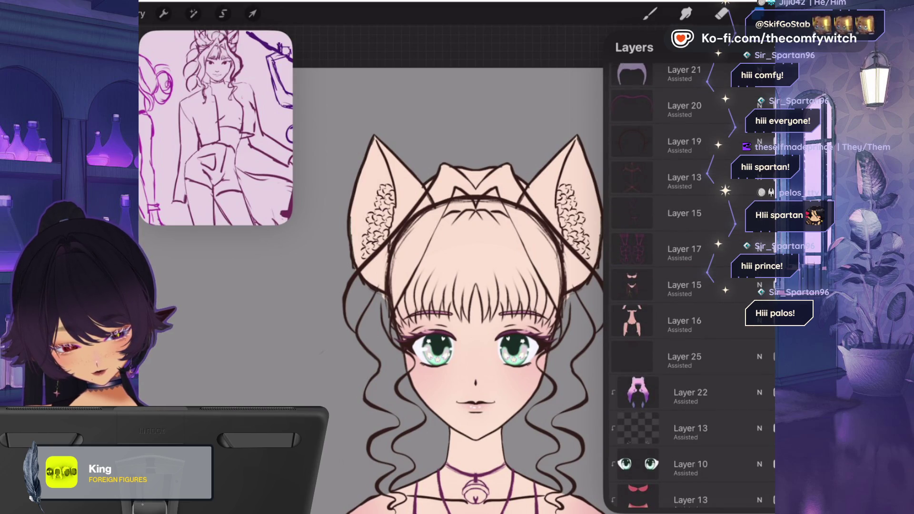
left_click(684, 356)
left_click(722, 14)
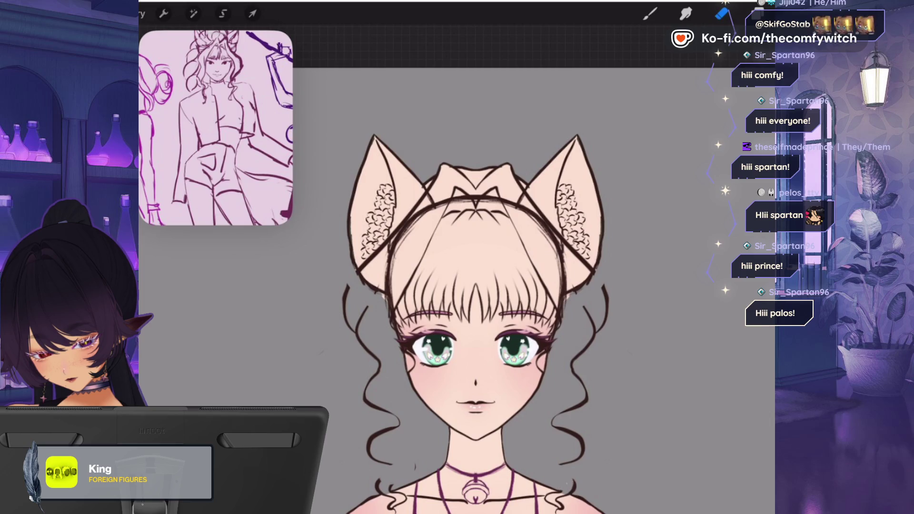
left_click_drag(583, 404, 606, 313)
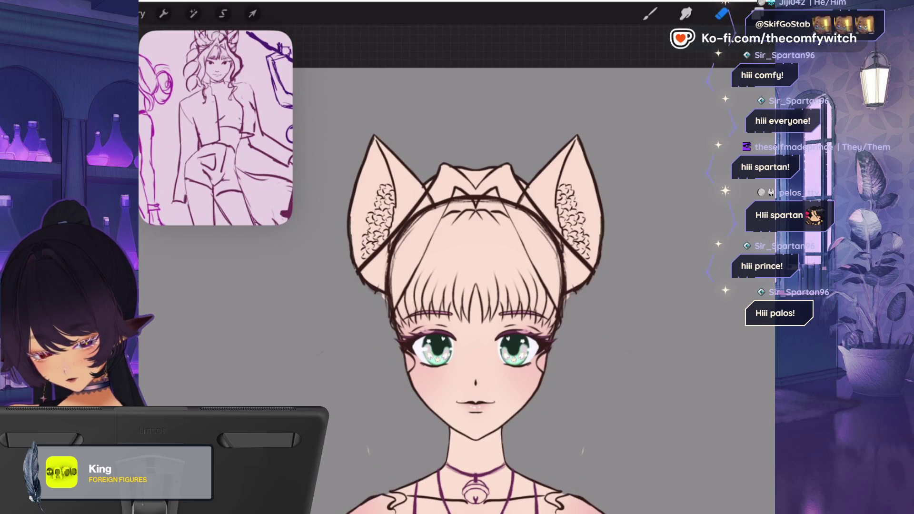
- Zoom in on the face, now framed only by bangs, cat ears and the headband
scroll(495, 285, "up", 3)
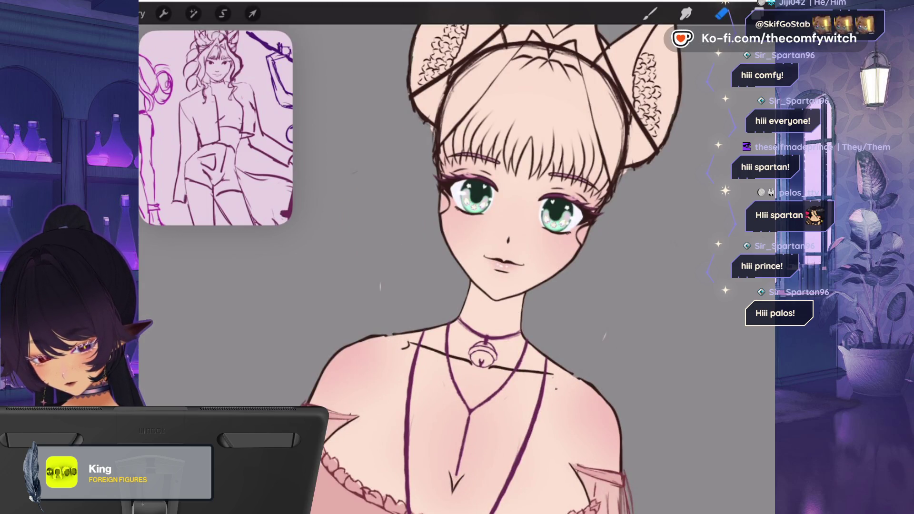
scroll(495, 266, "up", 3)
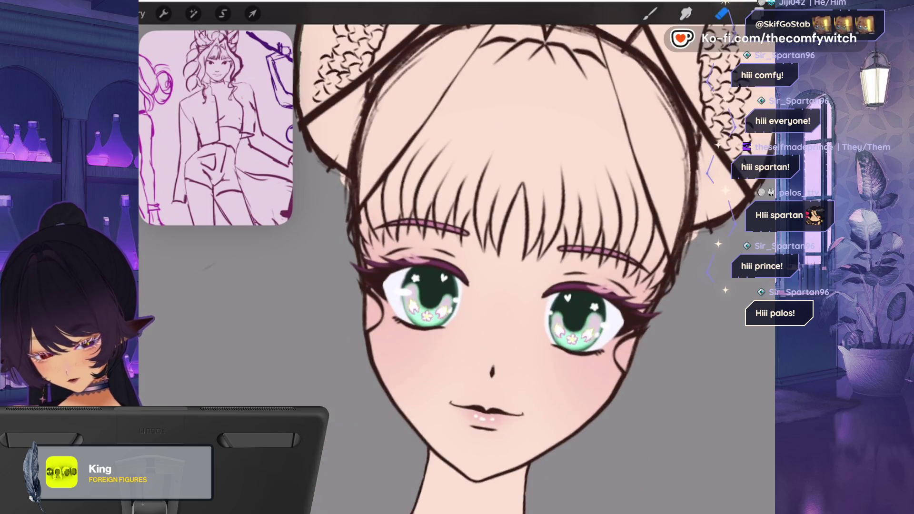
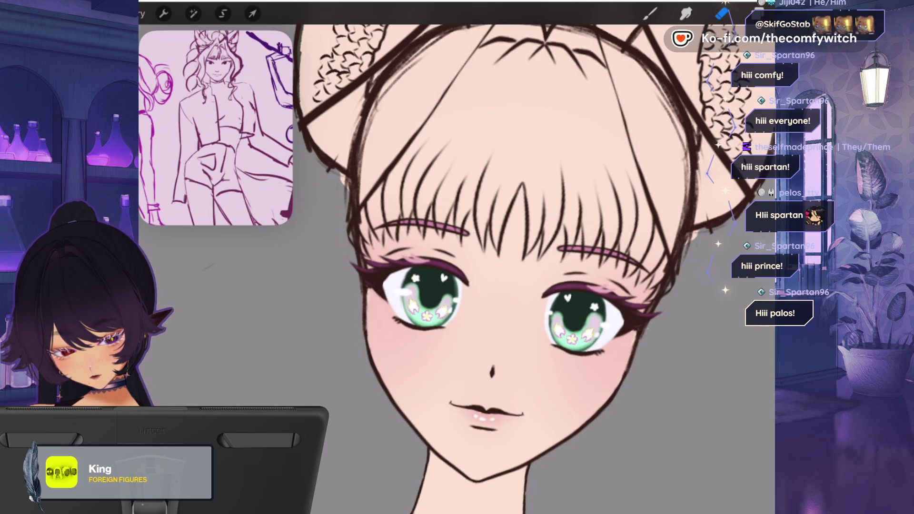
- With the eraser, remove the diagonal and crossing sketch lines across the forehead on Layer 25
scroll(456, 267, "down", 3)
scroll(457, 143, "up", 5)
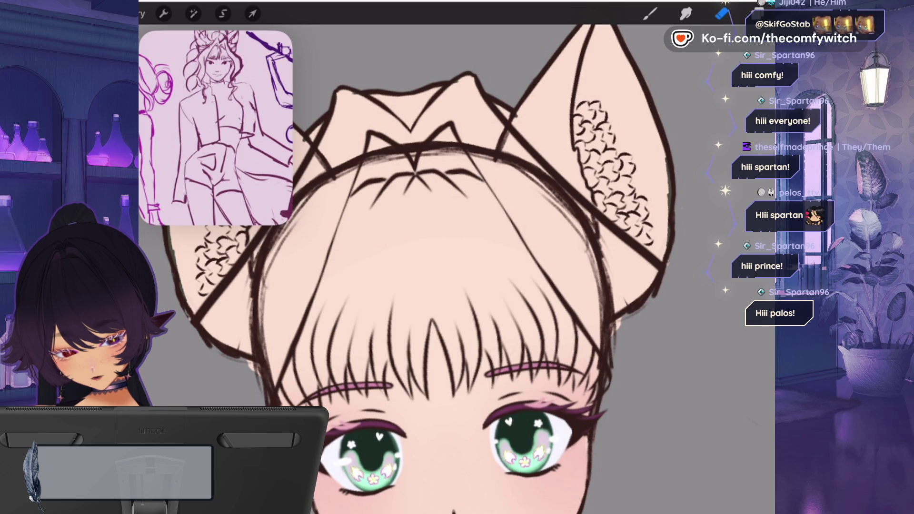
key("l")
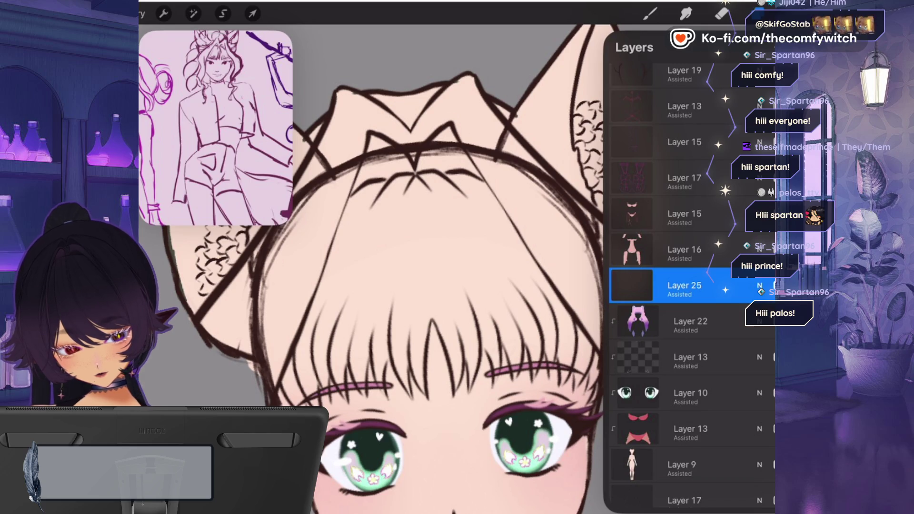
left_click(722, 13)
scroll(476, 267, "down", 3)
scroll(528, 286, "up", 2)
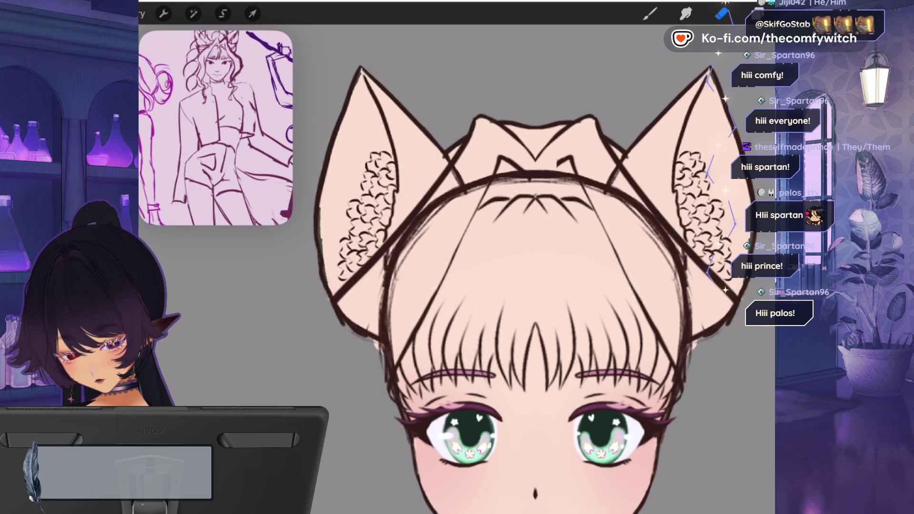
left_click_drag(585, 190, 605, 228)
left_click_drag(489, 183, 473, 216)
left_click_drag(610, 244, 643, 300)
left_click_drag(468, 225, 425, 307)
left_click_drag(643, 310, 660, 333)
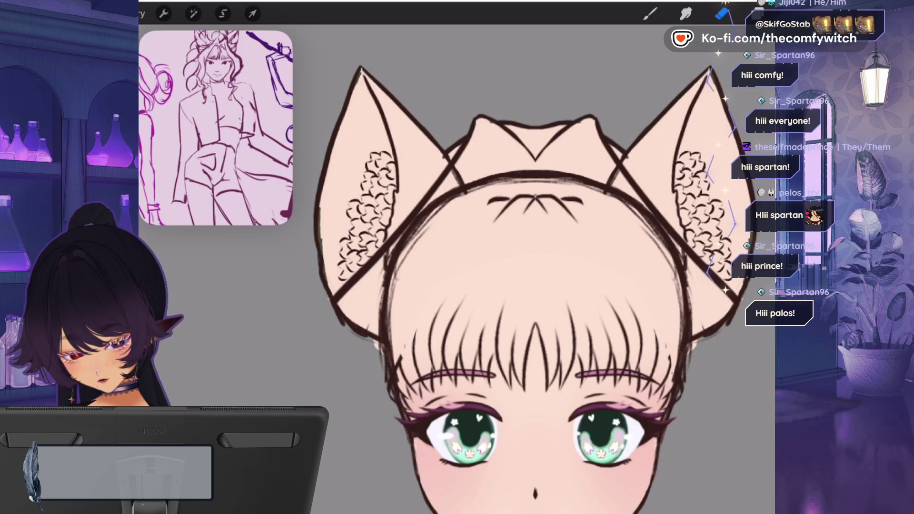
mouse_move(581, 200)
left_mouse_down()
mouse_move(504, 202)
mouse_move(494, 219)
left_mouse_up()
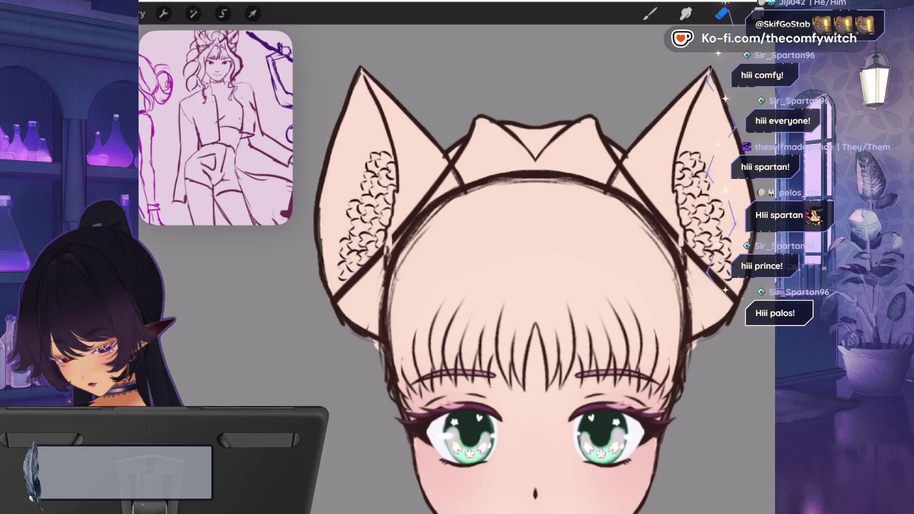
- Erase leftover lines beside the headband, inside the left ear and around the hair tuft
mouse_move(427, 195)
left_mouse_down()
mouse_move(419, 212)
mouse_move(443, 172)
left_mouse_up()
left_click_drag(649, 214, 628, 172)
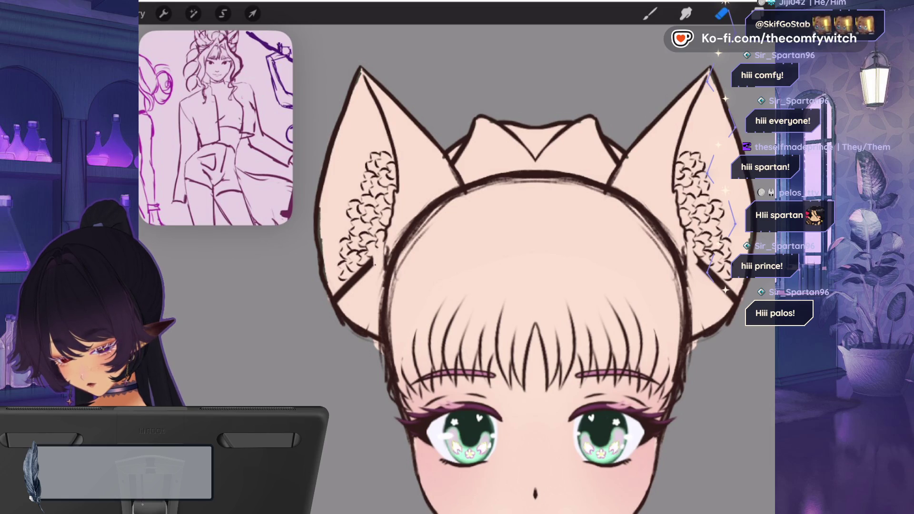
left_click_drag(365, 272, 342, 289)
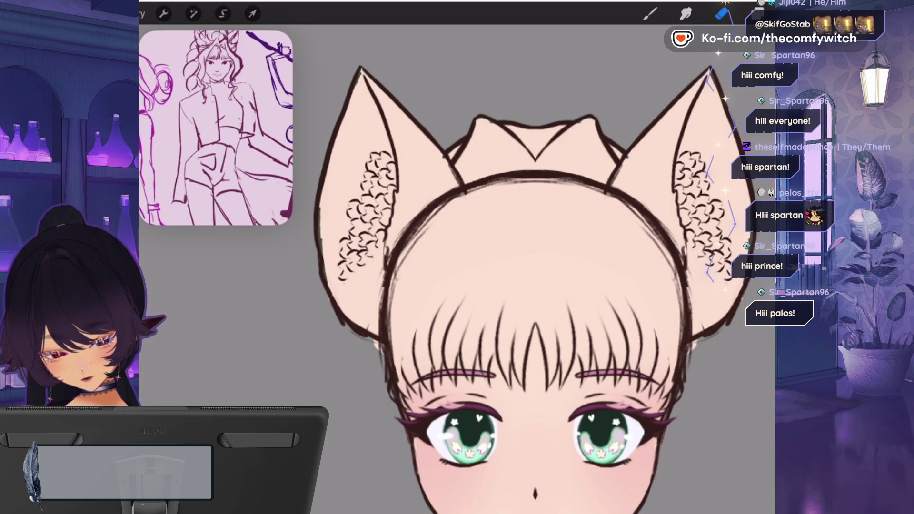
left_click_drag(530, 153, 541, 159)
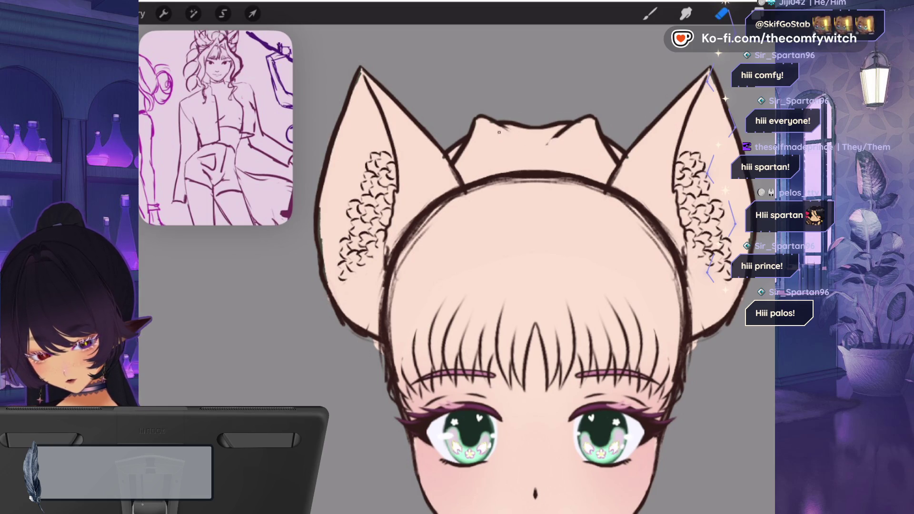
left_click_drag(454, 162, 462, 144)
left_click_drag(604, 142, 615, 163)
left_click_drag(472, 127, 489, 116)
left_click_drag(594, 128, 596, 114)
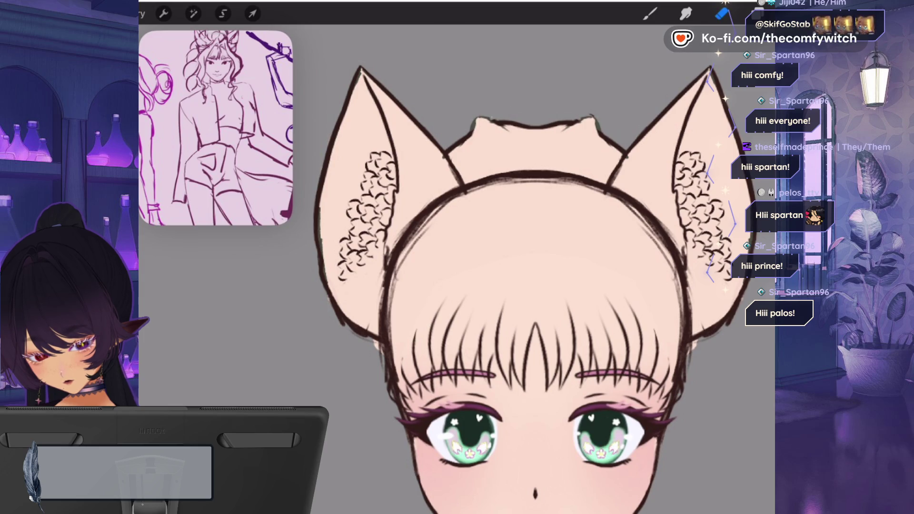
- Make Layer 9 the active layer and check the eraser brush choices
left_click(754, 13)
scroll(691, 285, "down", 5)
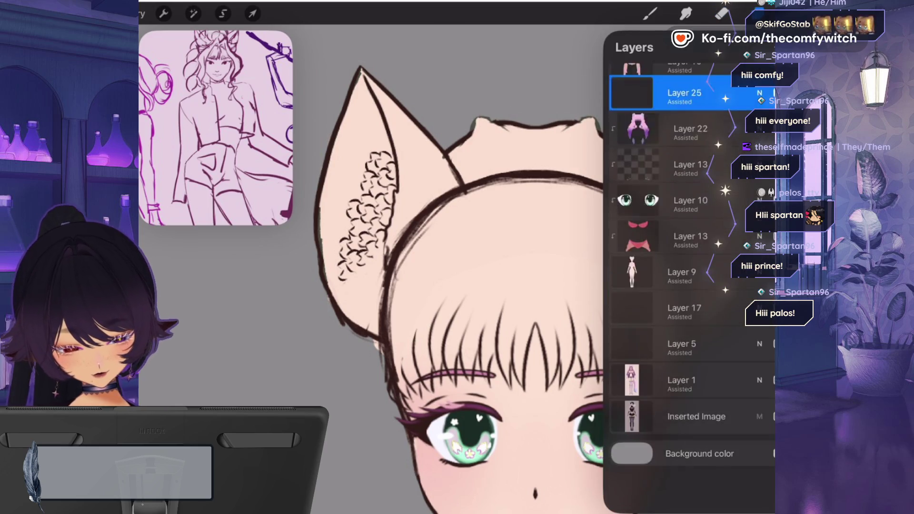
left_click(685, 315)
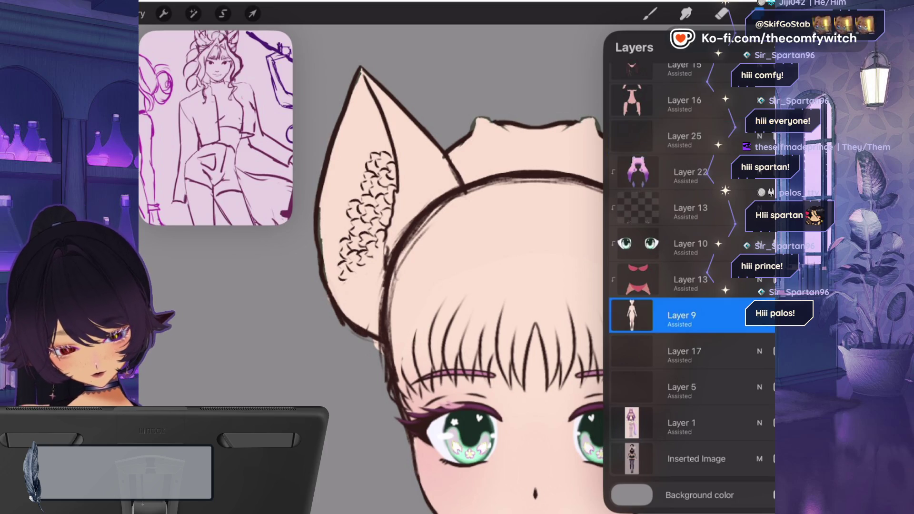
left_click(721, 13)
left_click(722, 13)
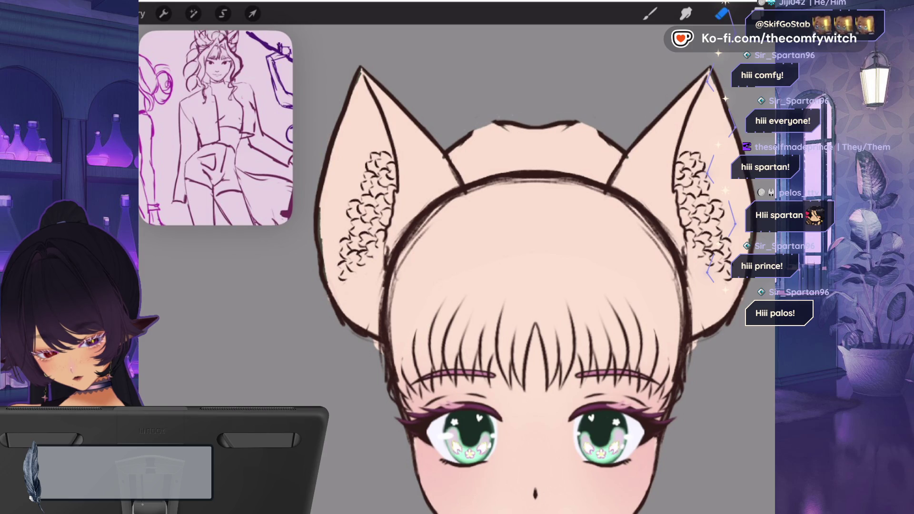
left_click(771, 14)
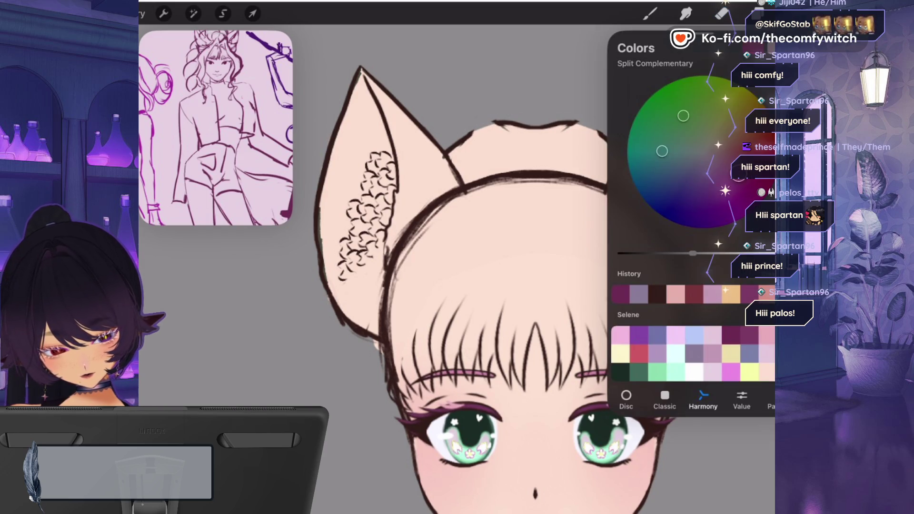
- Select the top brush in the library for inking
left_click(650, 14)
left_click(650, 13)
left_click(650, 13)
left_click(685, 70)
left_click(650, 13)
scroll(457, 267, "up", 5)
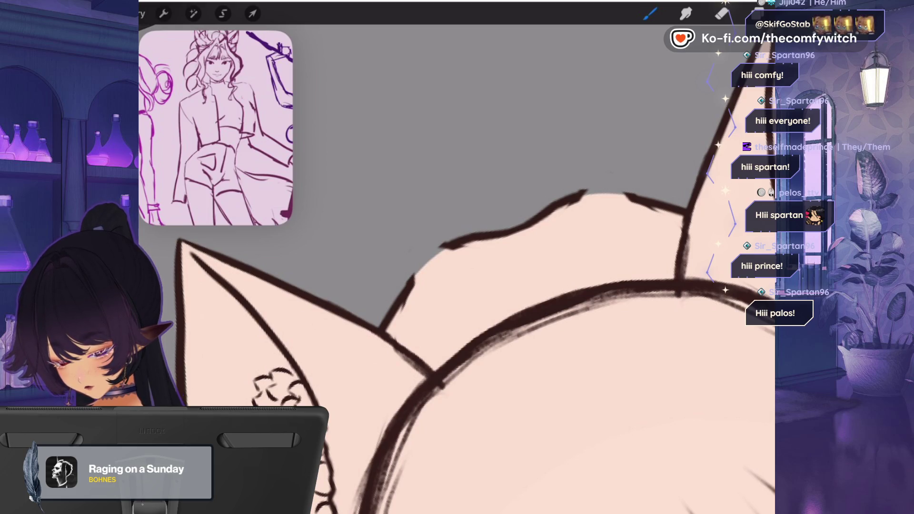
scroll(457, 266, "down", 3)
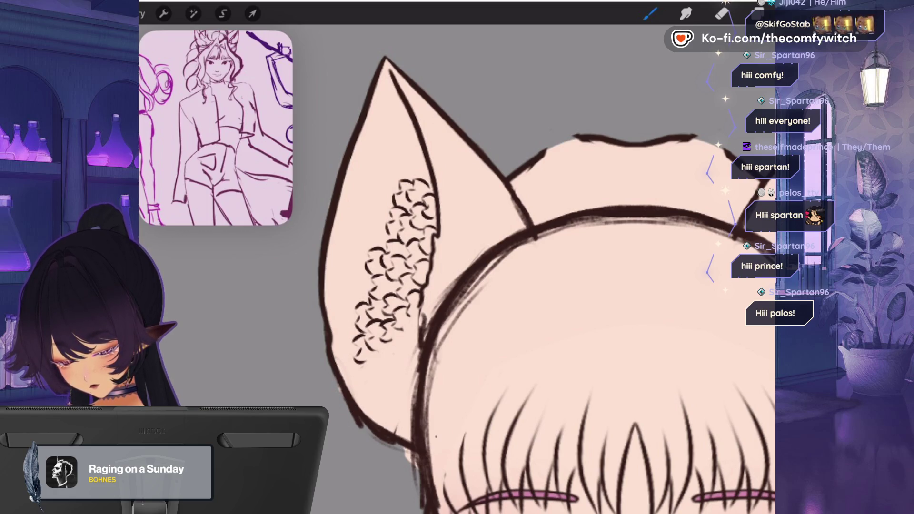
scroll(457, 267, "down", 3)
scroll(457, 266, "up", 3)
- On Layer 25, ink a dark outline along the top of the hair over the crown
left_click(756, 13)
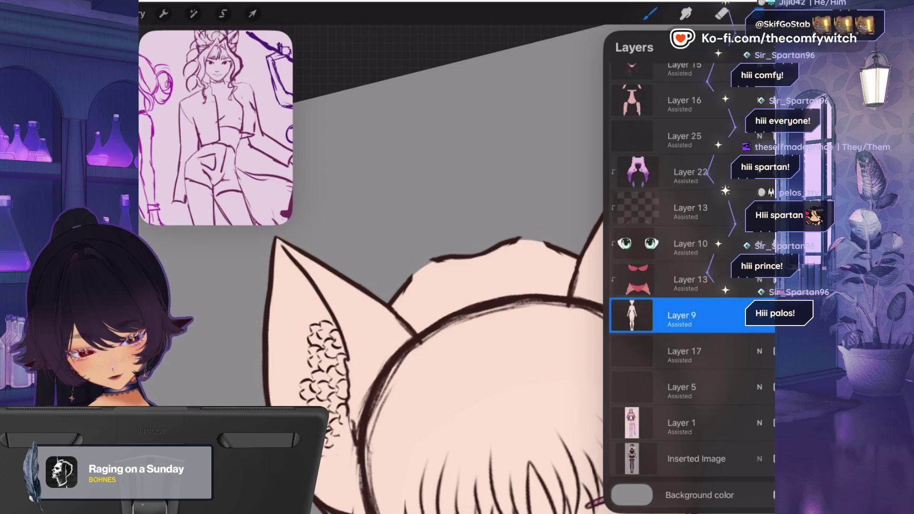
scroll(690, 266, "up", 6)
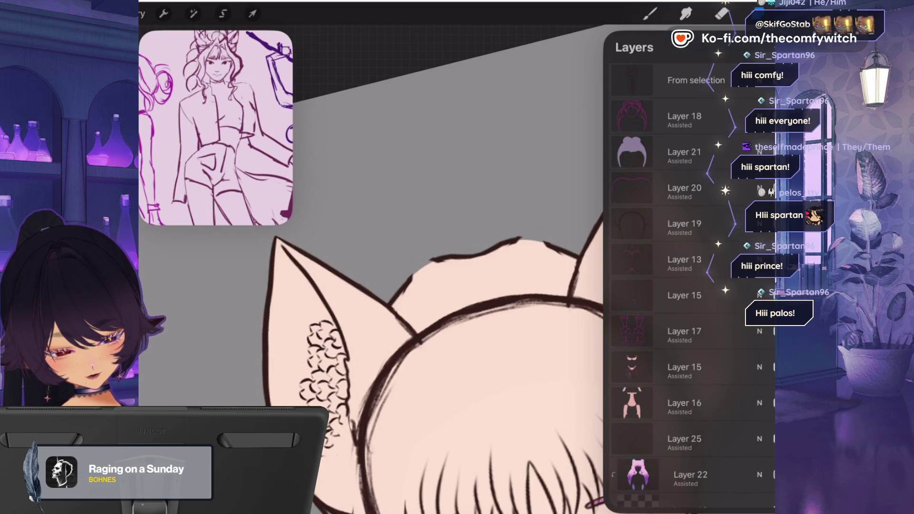
left_click(684, 439)
left_click(757, 14)
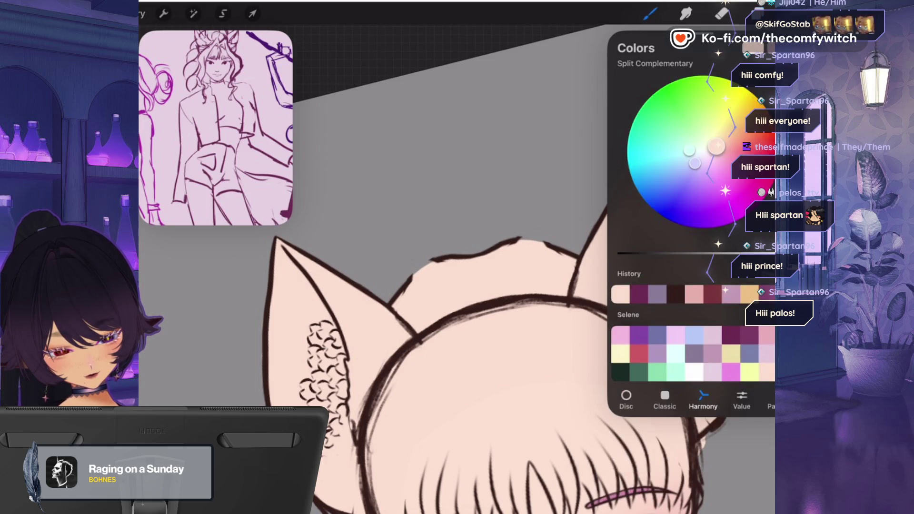
left_click(650, 13)
left_click(650, 14)
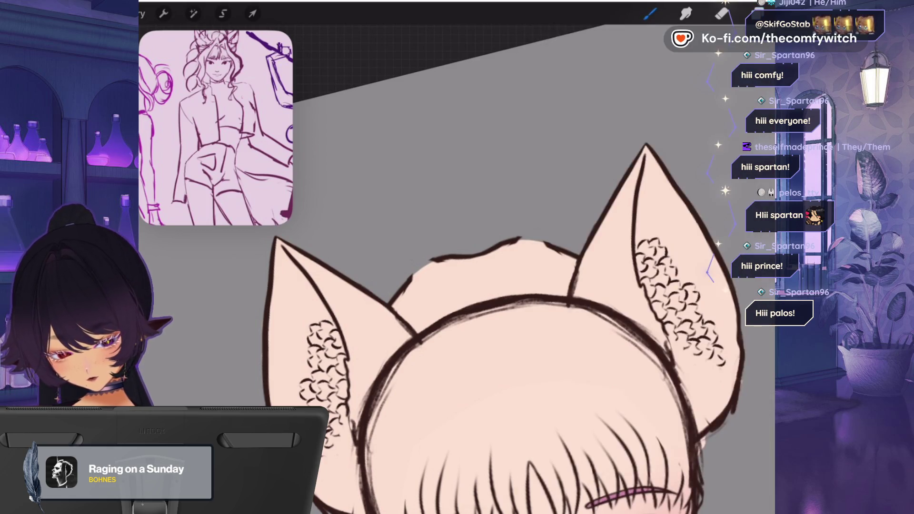
left_click_drag(404, 284, 573, 252)
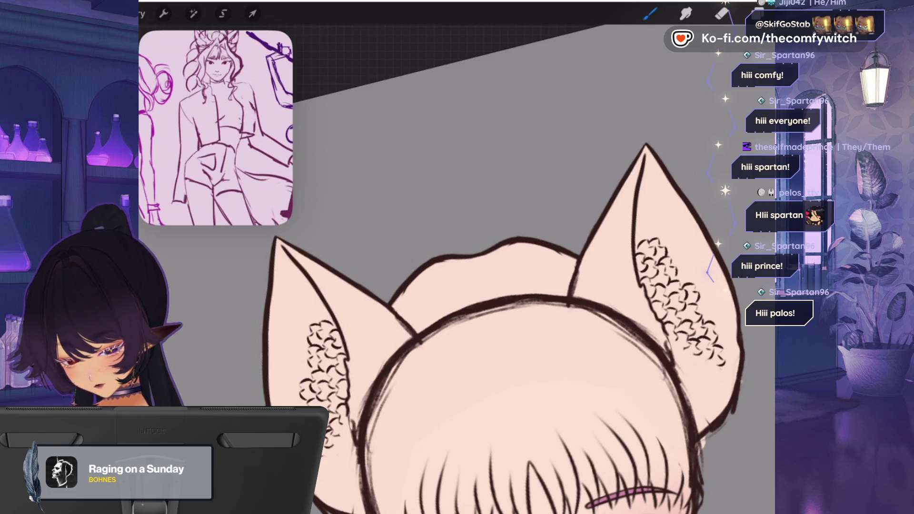
scroll(504, 267, "down", 5)
scroll(504, 267, "up", 4)
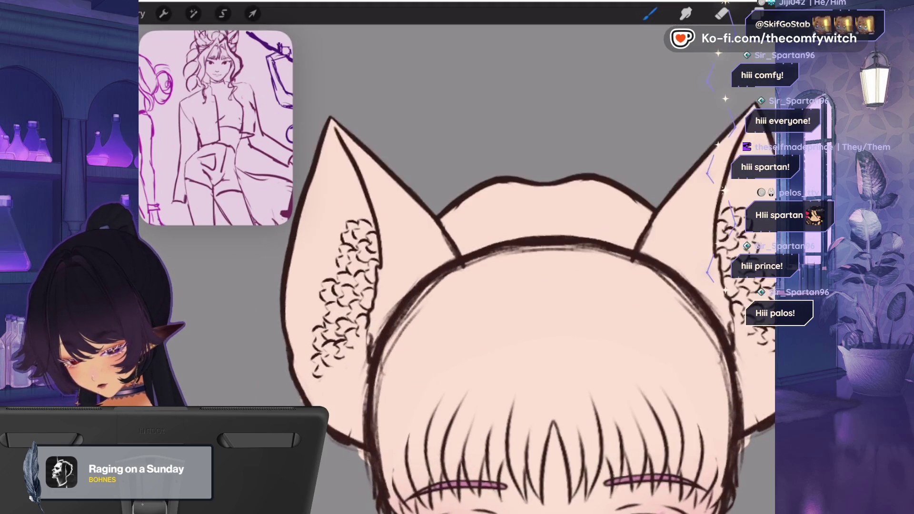
left_click(757, 14)
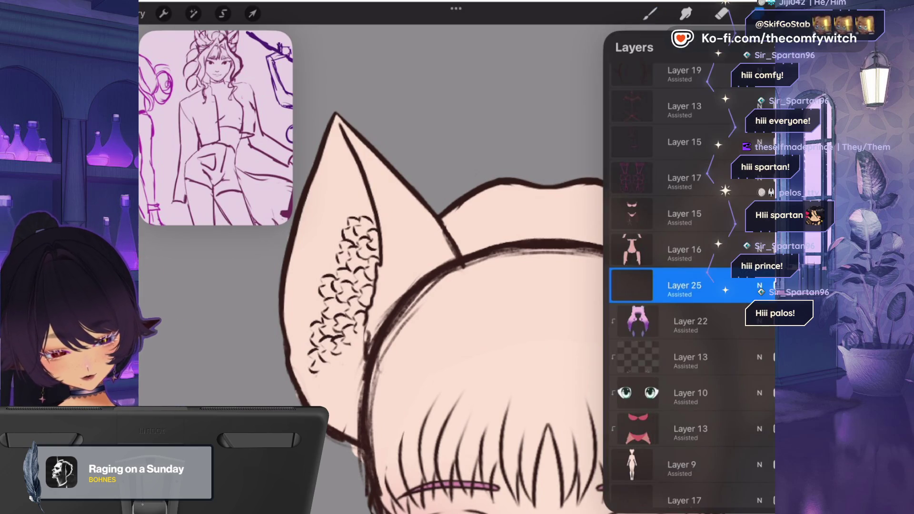
- Briefly show then hide Layer 18's purple sketch, check Layer 19's blend options, and return to the brush
scroll(692, 285, "up", 5)
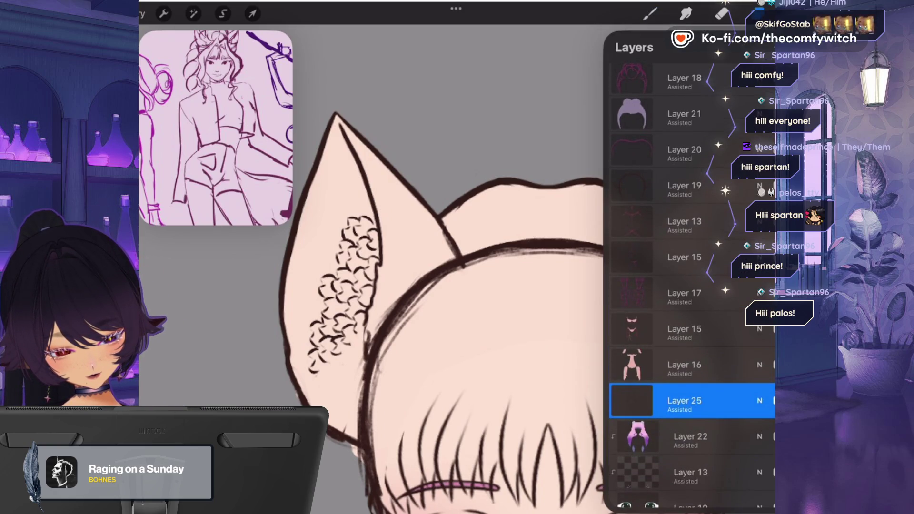
left_click(759, 78)
left_click(773, 78)
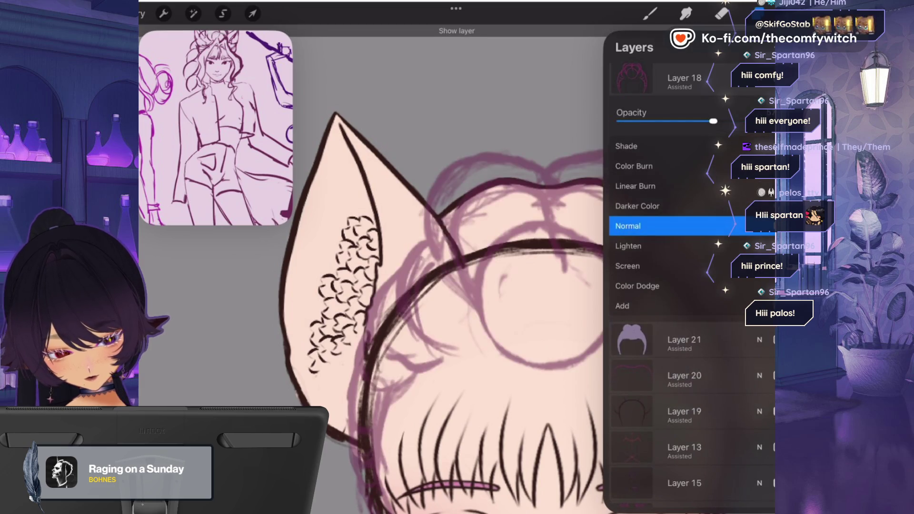
left_click(759, 78)
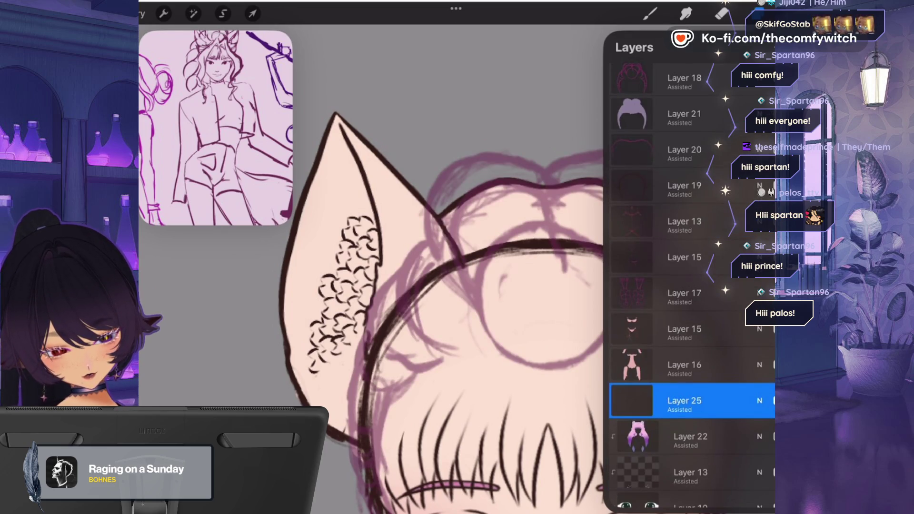
left_click(773, 78)
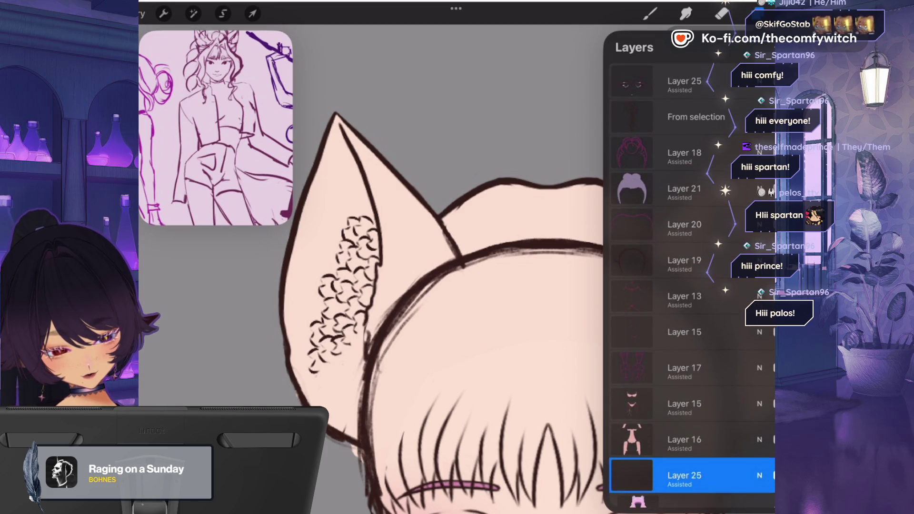
left_click(759, 296)
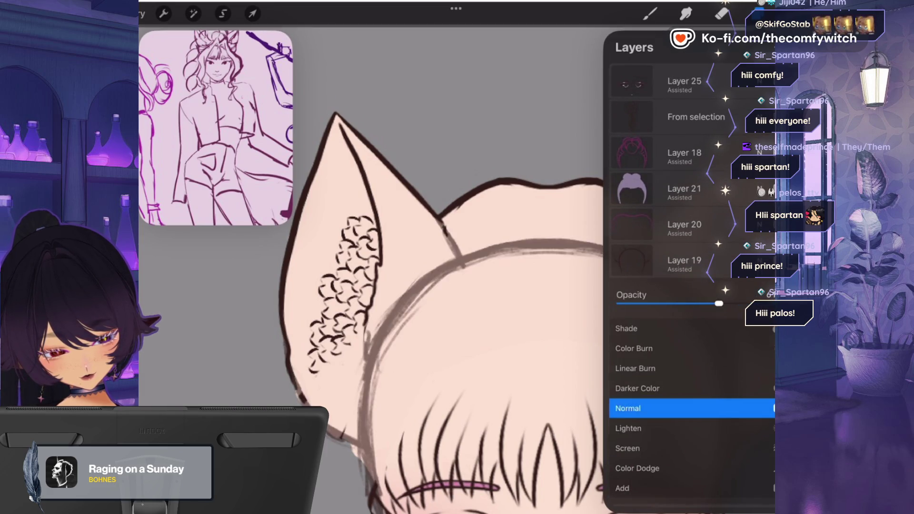
left_click(759, 260)
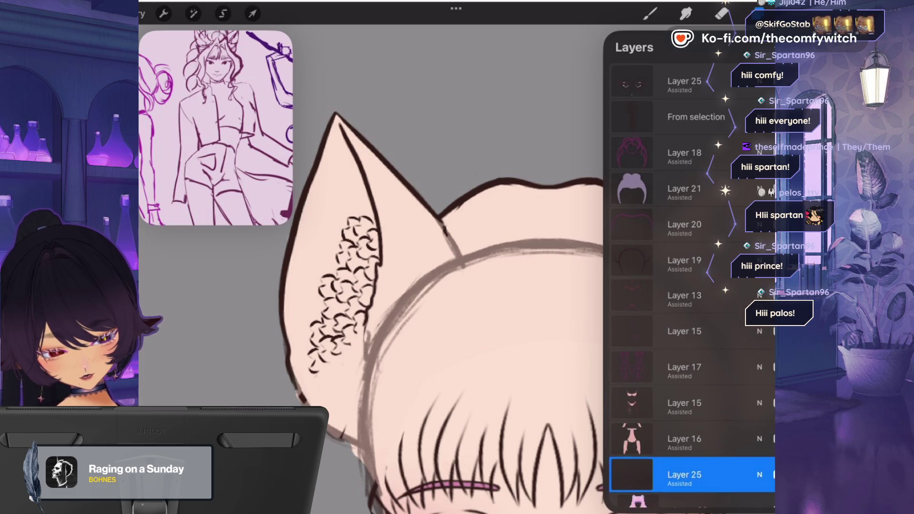
left_click(649, 14)
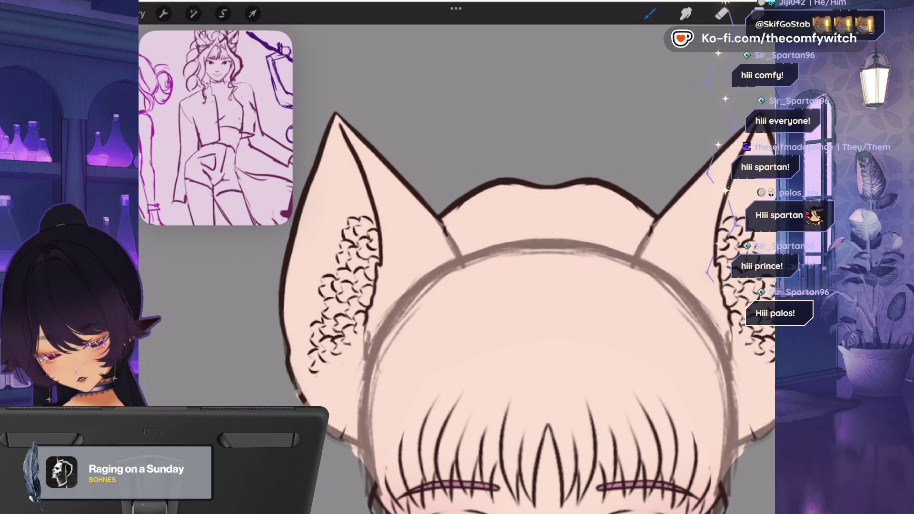
scroll(452, 248, "up", 5)
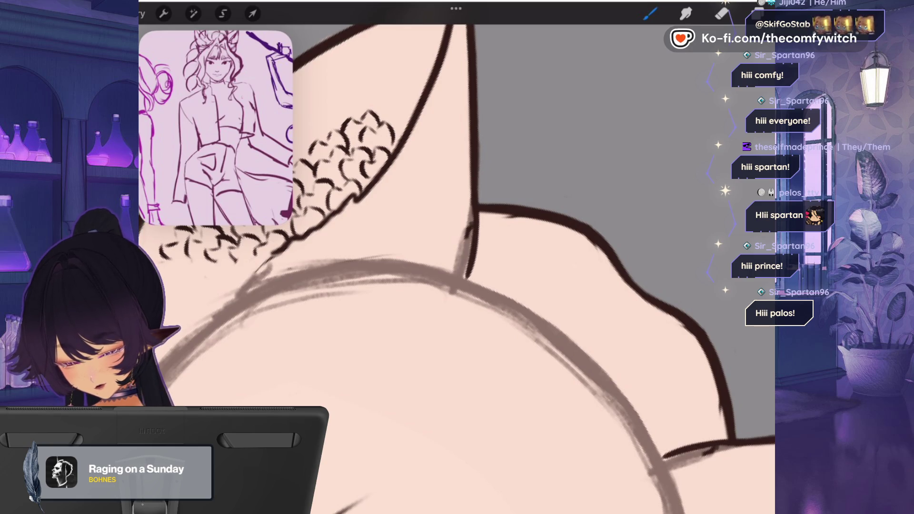
- Extend the dark outline down the ear's edge and along the face edge
scroll(456, 269, "down", 5)
scroll(476, 214, "up", 5)
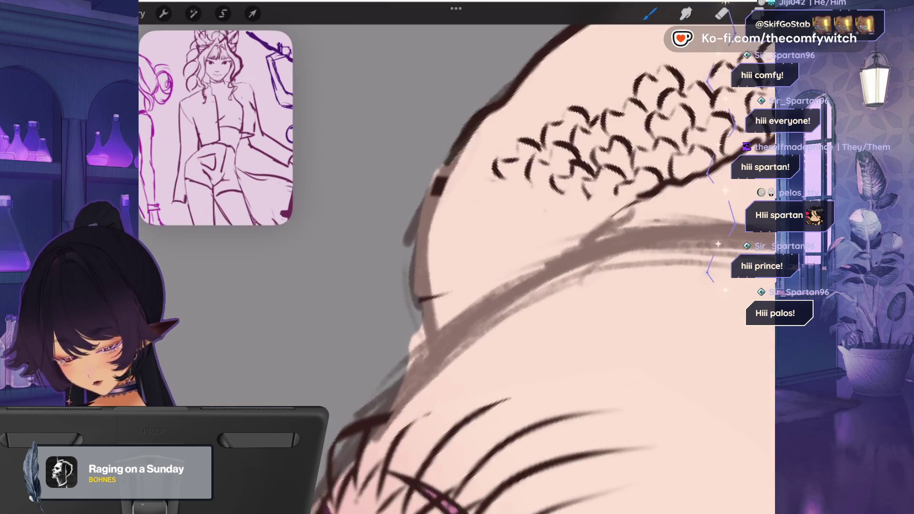
mouse_move(475, 119)
left_mouse_down()
mouse_move(436, 184)
mouse_move(411, 266)
mouse_move(435, 337)
left_mouse_up()
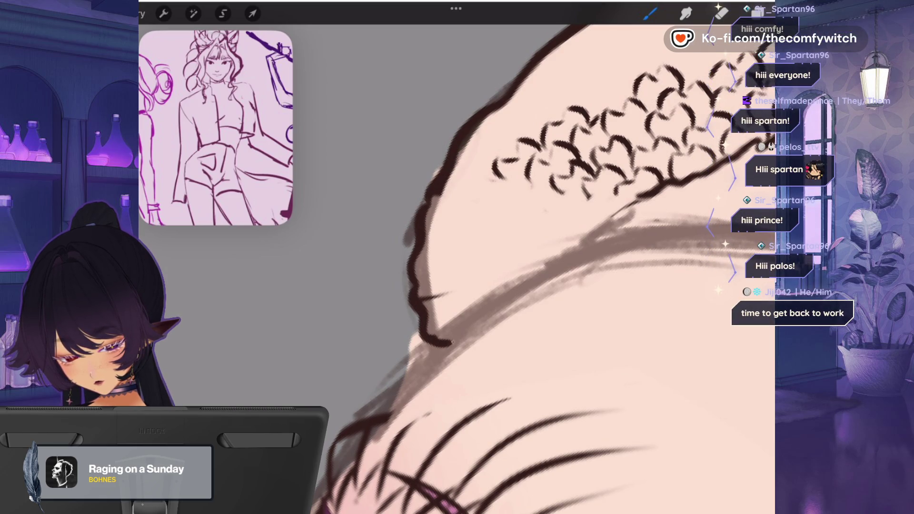
scroll(543, 257, "down", 5)
scroll(542, 257, "up", 5)
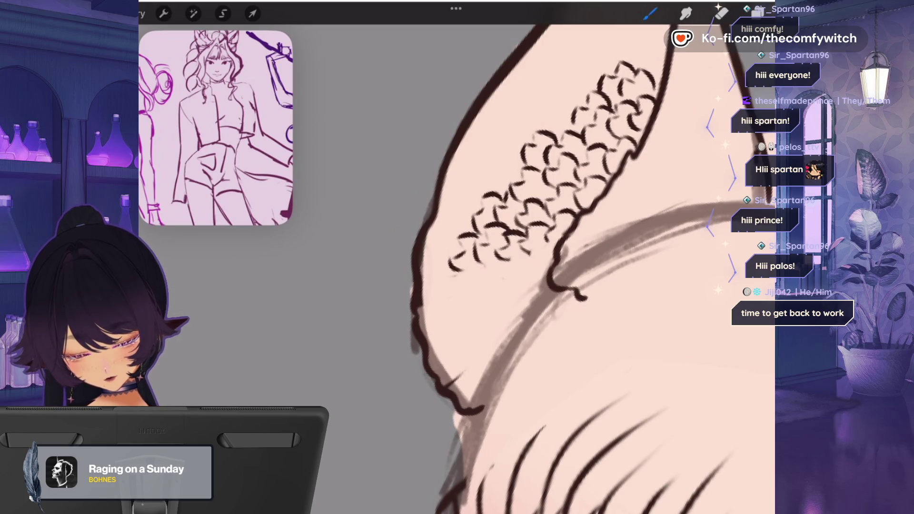
scroll(542, 257, "down", 5)
scroll(542, 257, "up", 5)
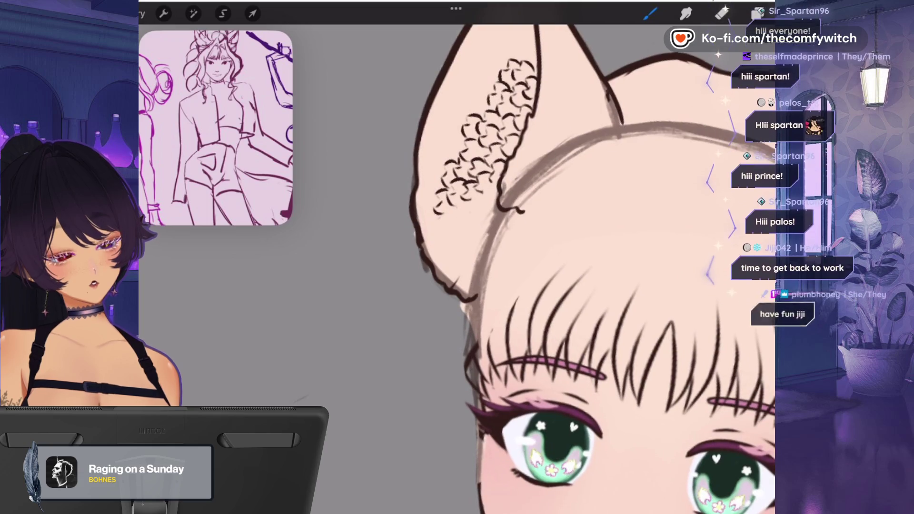
scroll(542, 257, "up", 2)
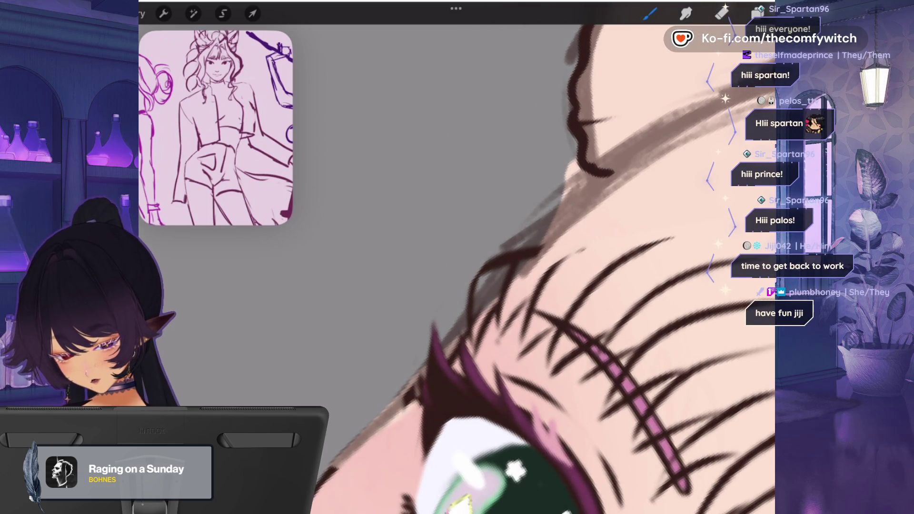
left_click_drag(325, 475, 456, 341)
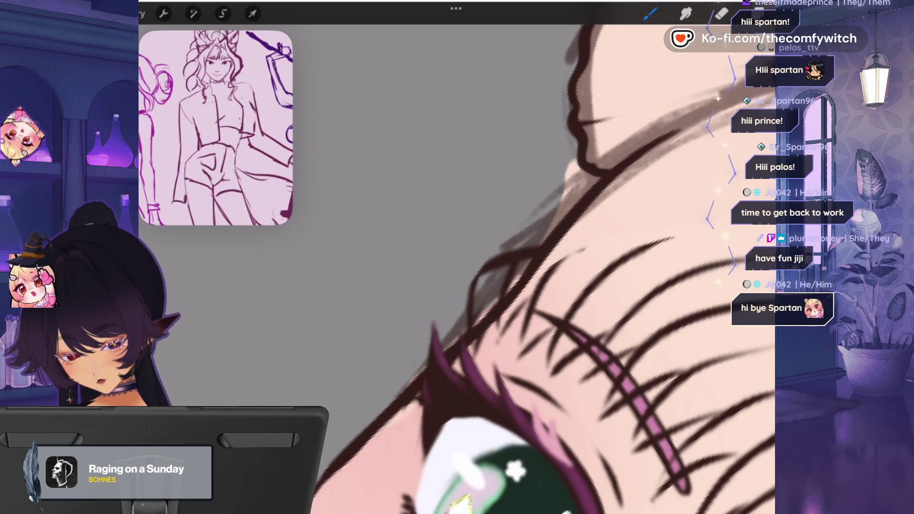
scroll(609, 257, "down", 10)
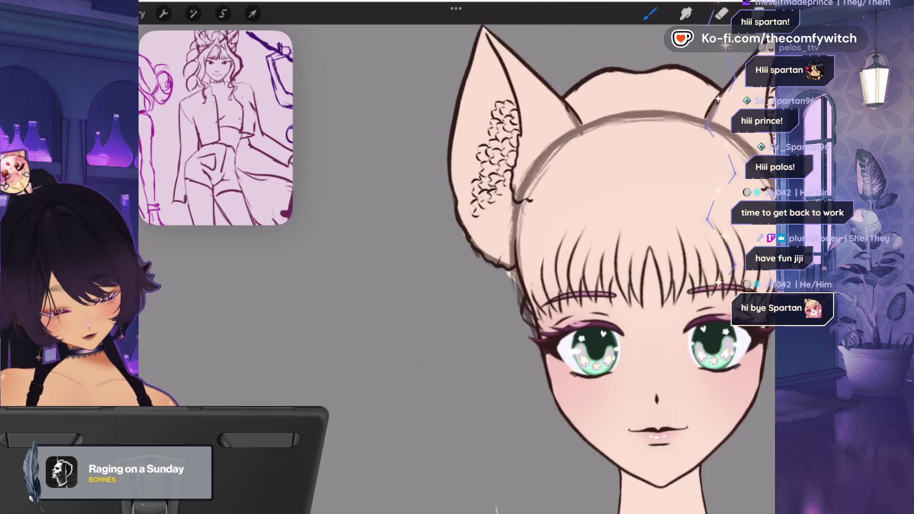
scroll(571, 190, "up", 5)
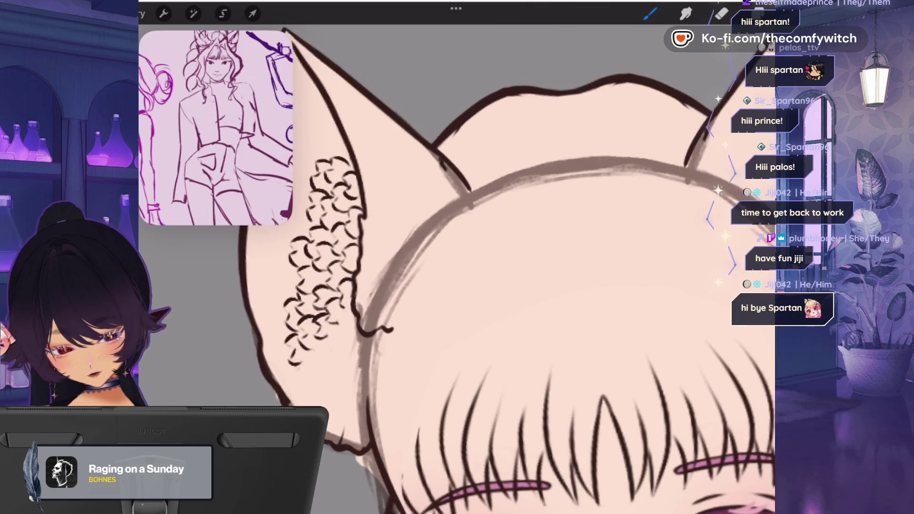
- With the eraser, remove the dark outline along the top of the head on Layer 25
key("e")
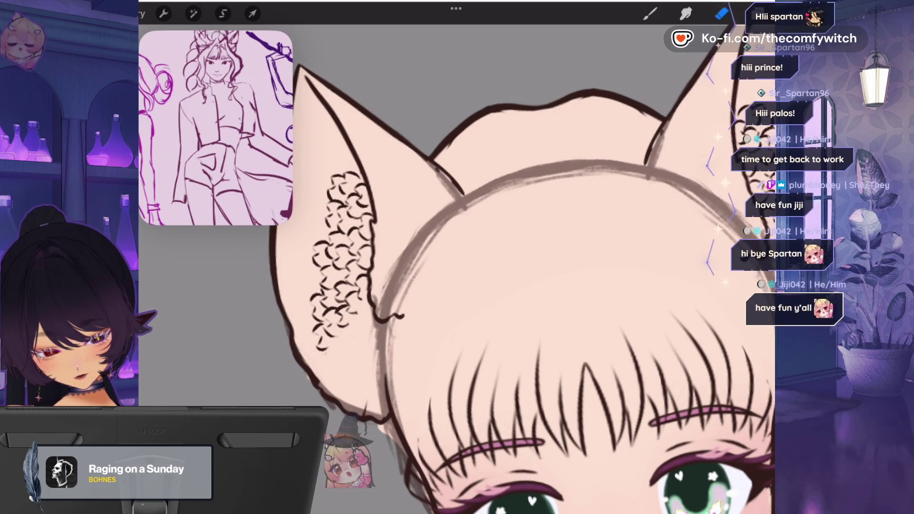
scroll(524, 266, "down", 5)
scroll(524, 309, "up", 5)
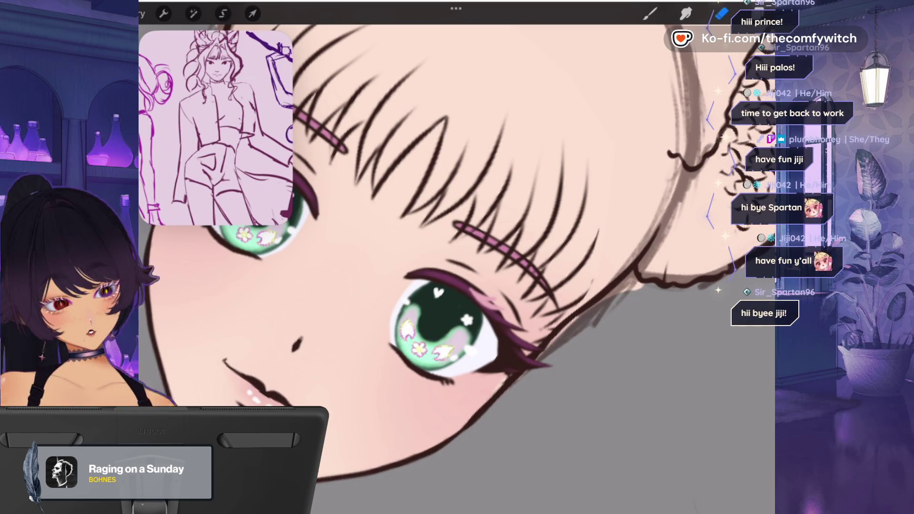
scroll(476, 266, "down", 5)
scroll(500, 267, "up", 2)
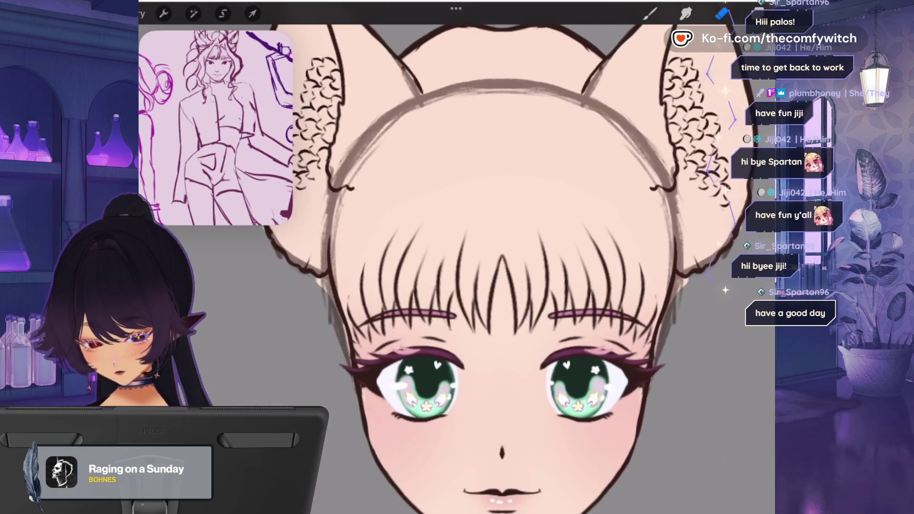
scroll(500, 267, "up", 1)
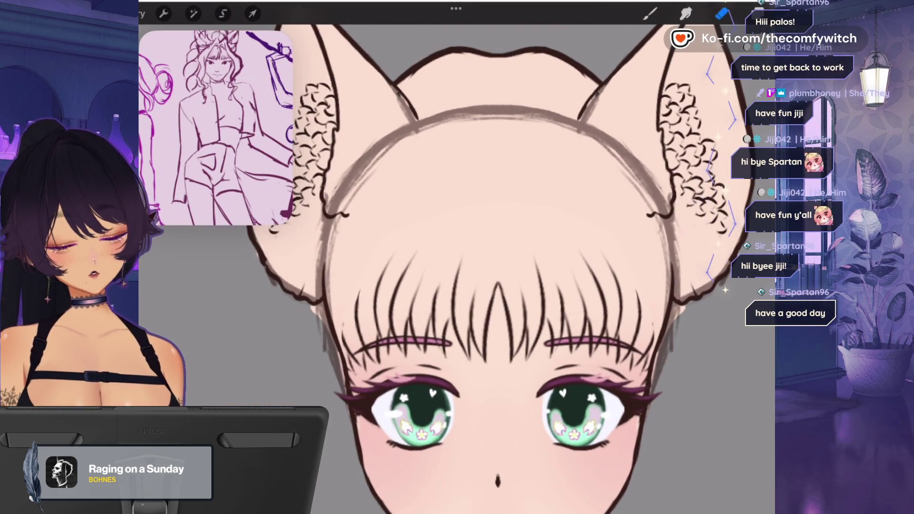
left_click(757, 13)
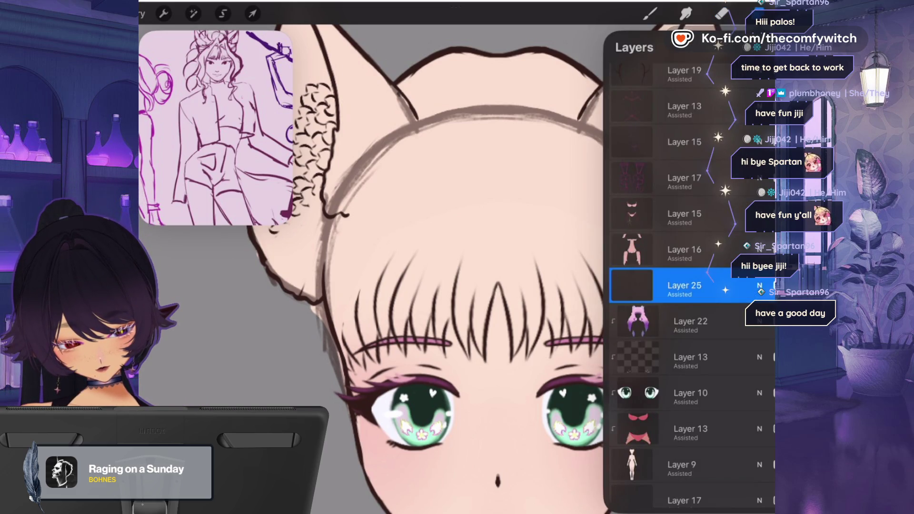
scroll(690, 286, "up", 3)
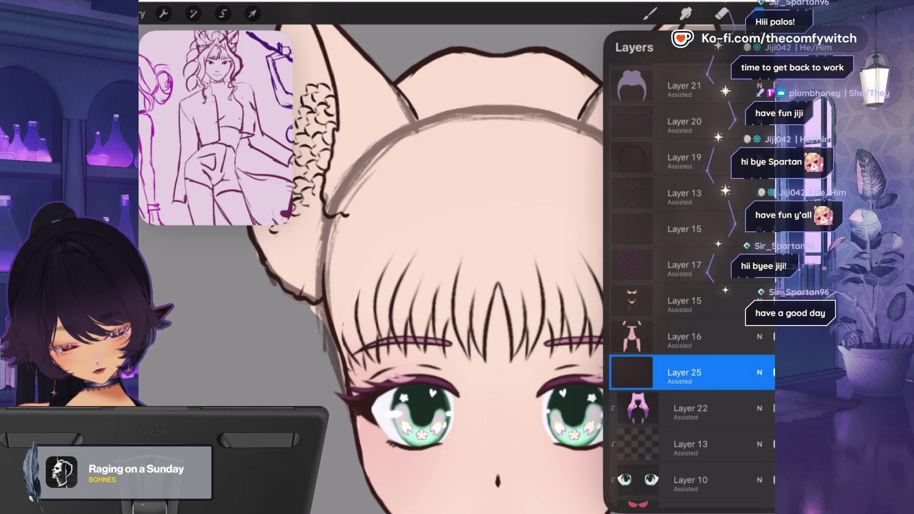
left_click(721, 13)
left_click(721, 13)
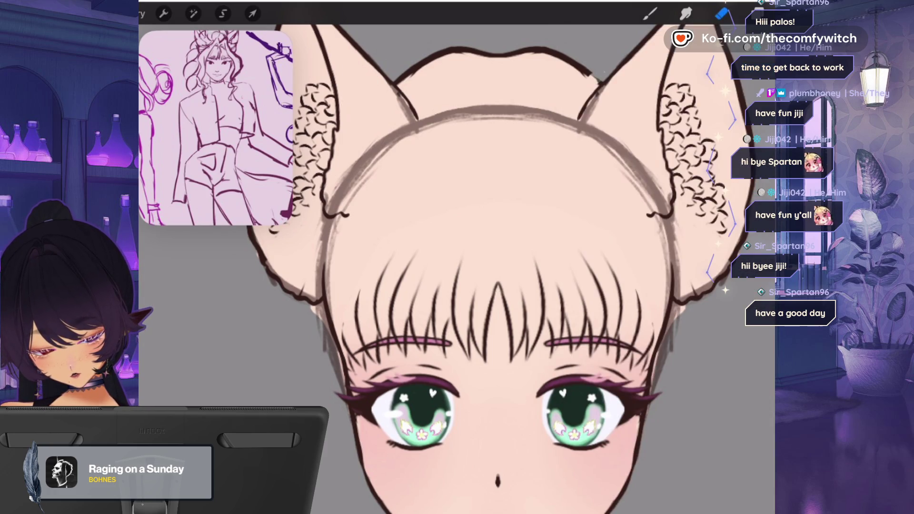
mouse_move(533, 49)
left_mouse_down()
mouse_move(414, 72)
mouse_move(486, 50)
left_mouse_up()
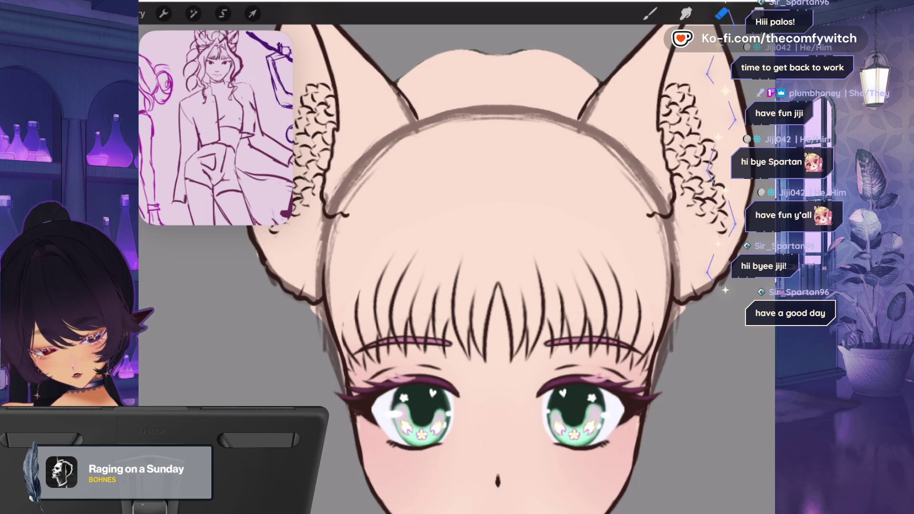
- On Layer 9, the body base, erase the leftover hair outline atop the head
left_click(757, 13)
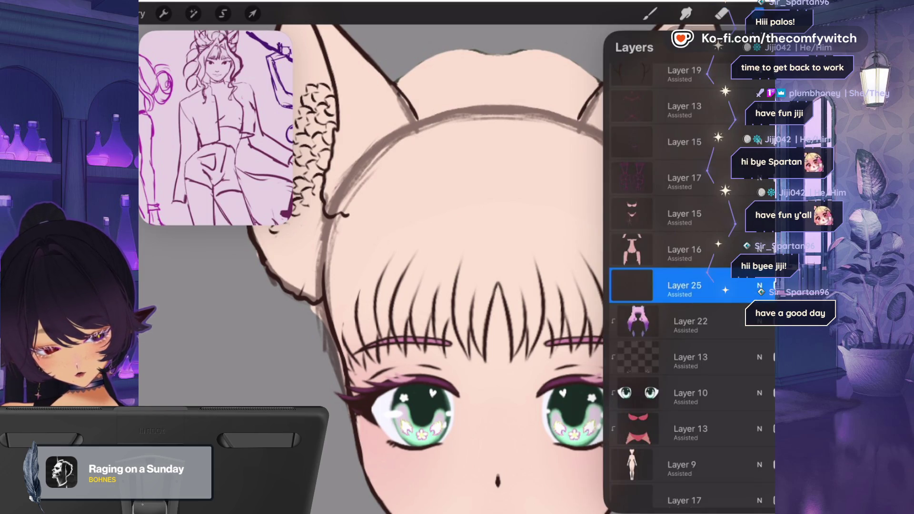
scroll(686, 285, "down", 3)
left_click(680, 315)
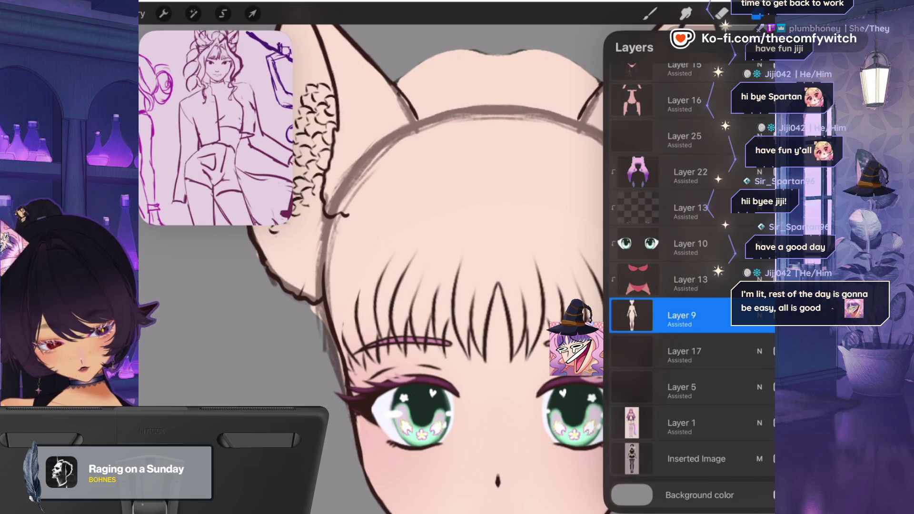
left_click(721, 13)
left_click(721, 13)
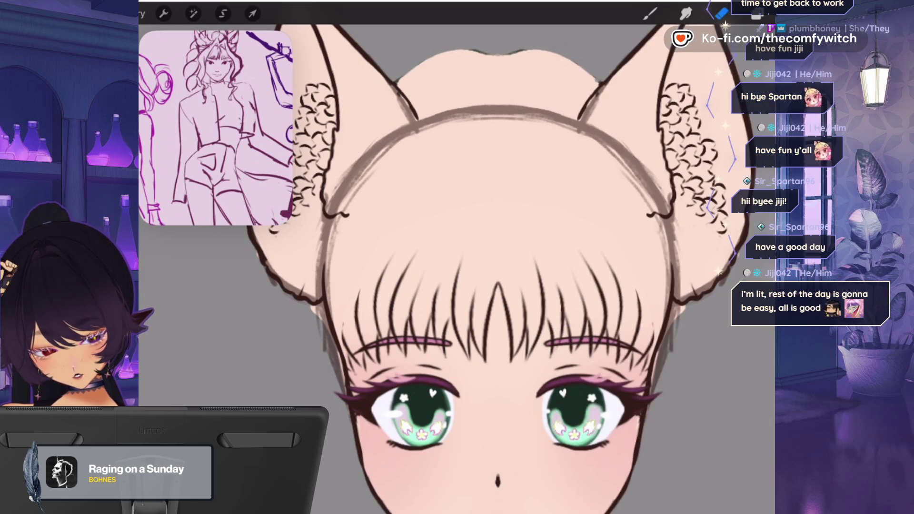
mouse_move(586, 77)
left_mouse_down()
mouse_move(519, 57)
mouse_move(414, 78)
mouse_move(571, 59)
mouse_move(443, 55)
left_mouse_up()
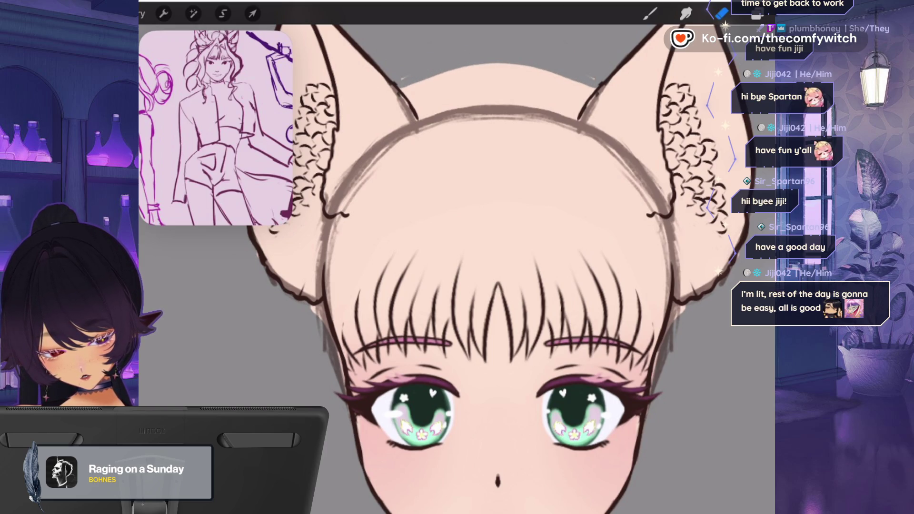
scroll(523, 267, "down", 5)
scroll(524, 214, "up", 5)
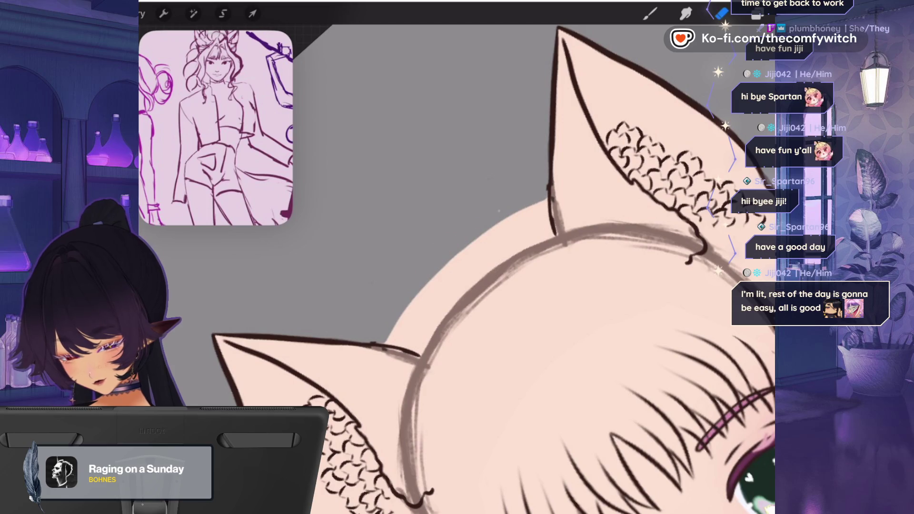
- Cover the grey sliver and gap around the headband with skin tone
left_click_drag(547, 213, 420, 303)
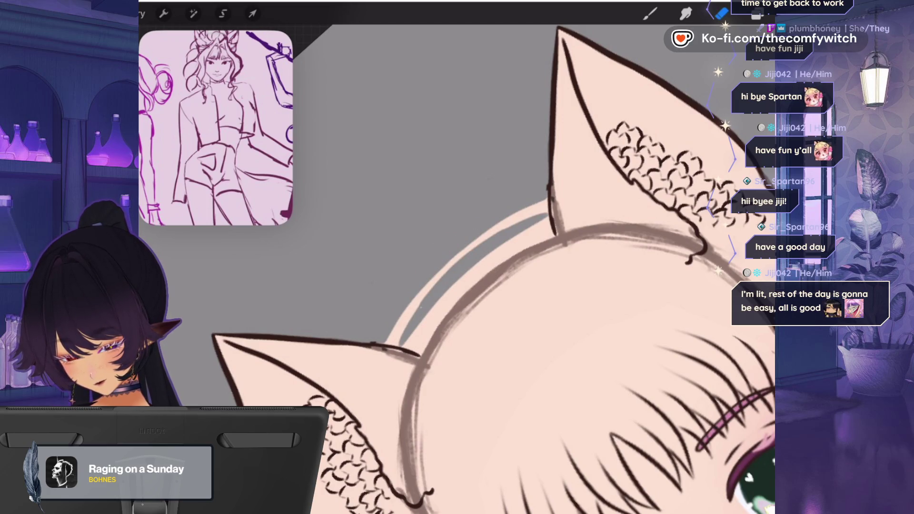
left_click_drag(490, 237, 441, 278)
mouse_move(544, 201)
left_mouse_down()
mouse_move(419, 301)
mouse_move(385, 342)
left_mouse_up()
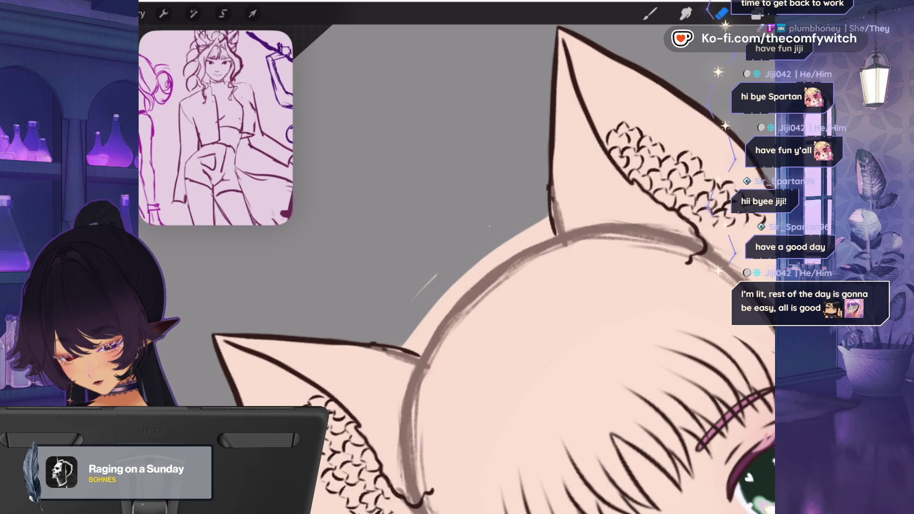
scroll(475, 267, "down", 5)
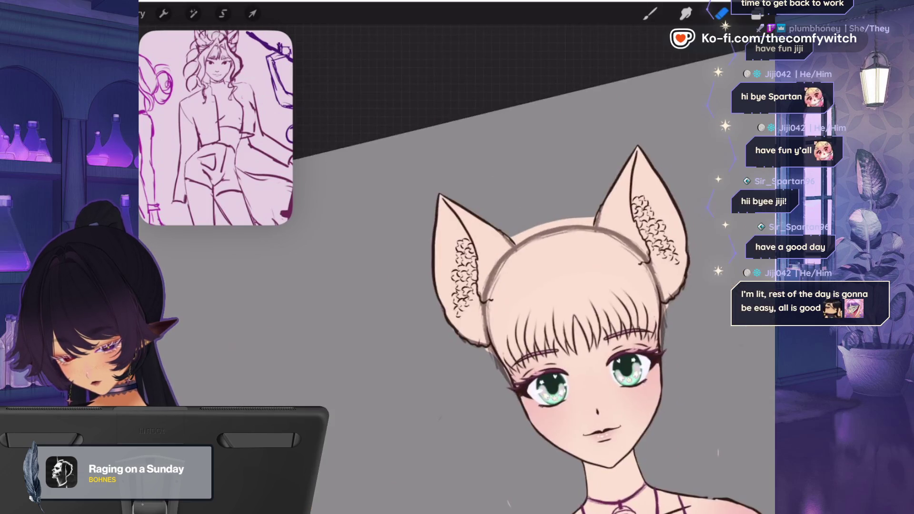
scroll(476, 267, "up", 5)
mouse_move(437, 266)
left_mouse_down()
mouse_move(469, 243)
mouse_move(614, 210)
left_mouse_up()
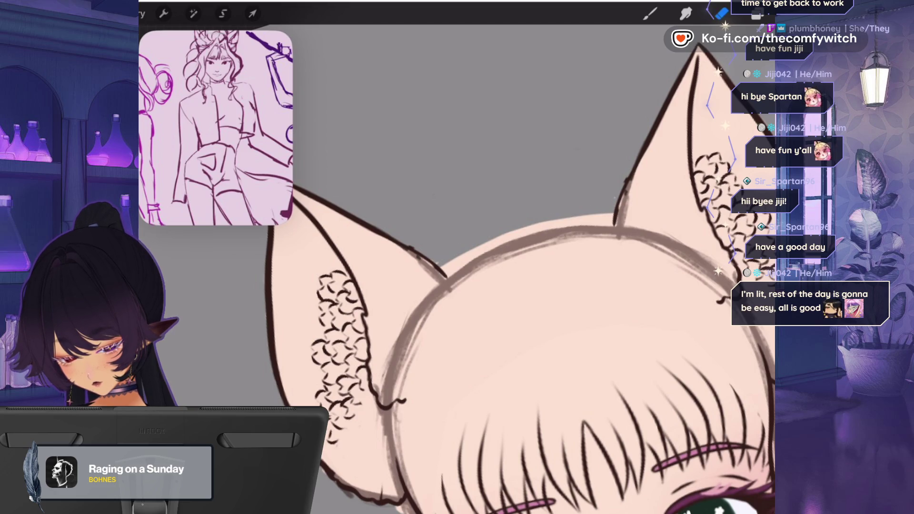
scroll(476, 267, "down", 3)
scroll(476, 266, "up", 2)
left_click(650, 13)
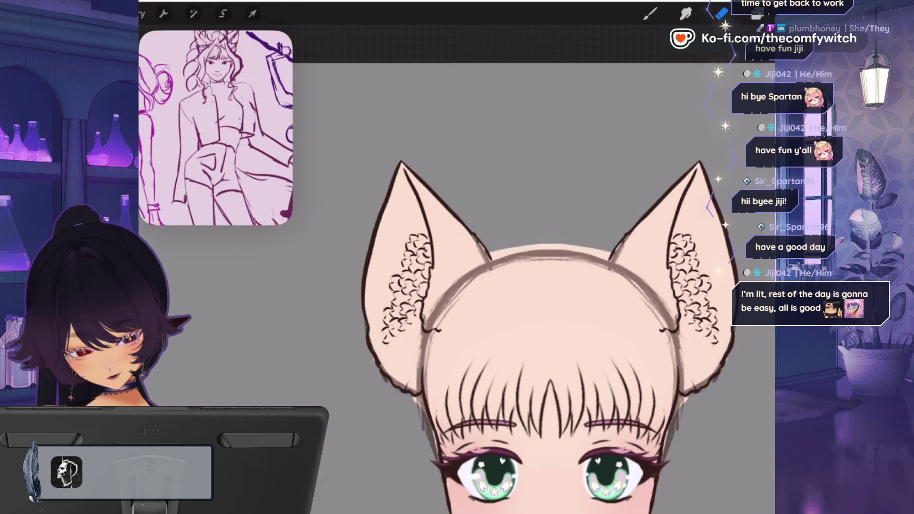
left_click(756, 14)
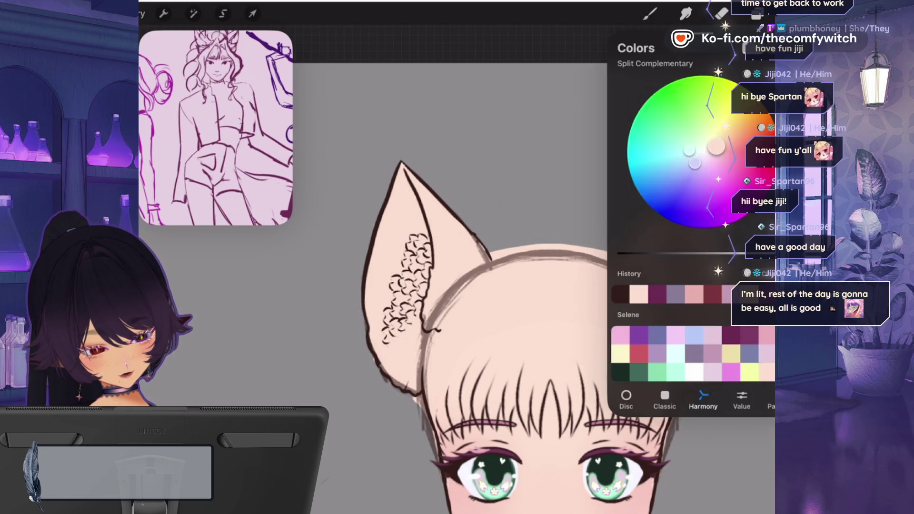
- Pick a new colour, zoom out to the whole head, and make the purple hair sketch visible again
left_click(756, 15)
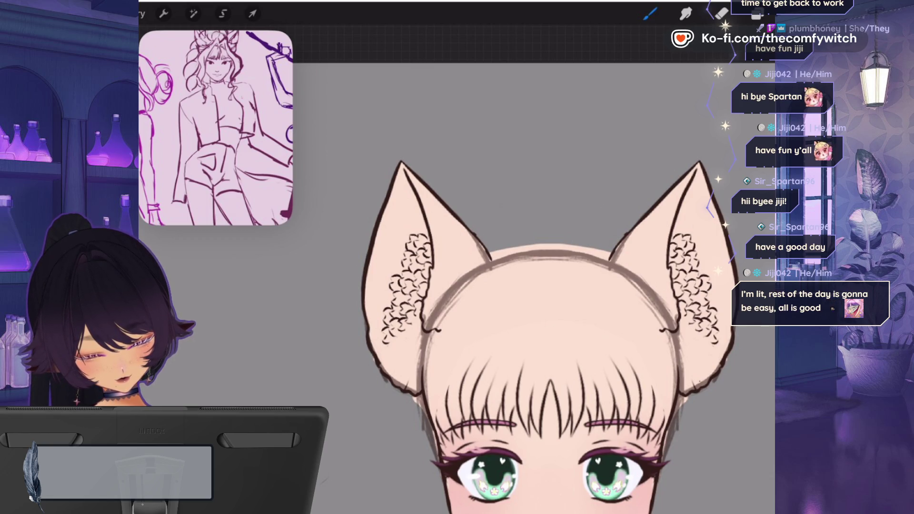
scroll(410, 281, "up", 5)
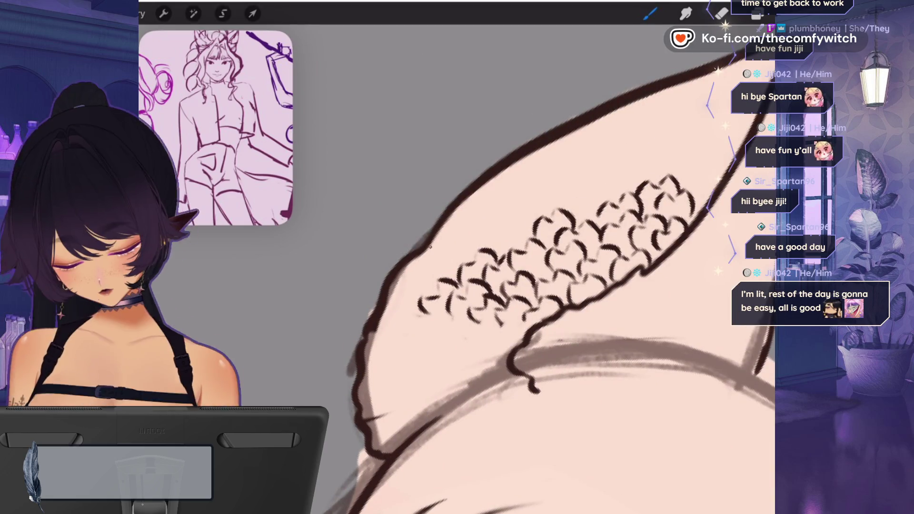
scroll(547, 281, "down", 5)
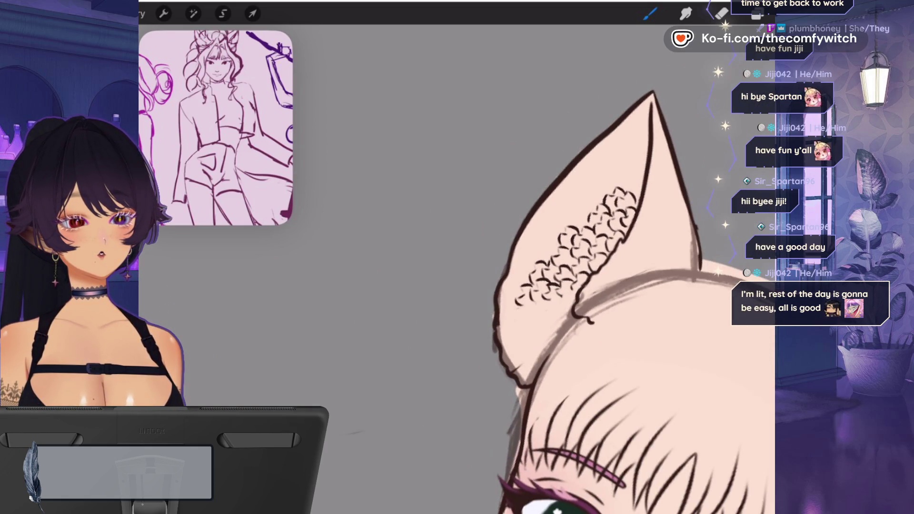
scroll(547, 286, "right", 5)
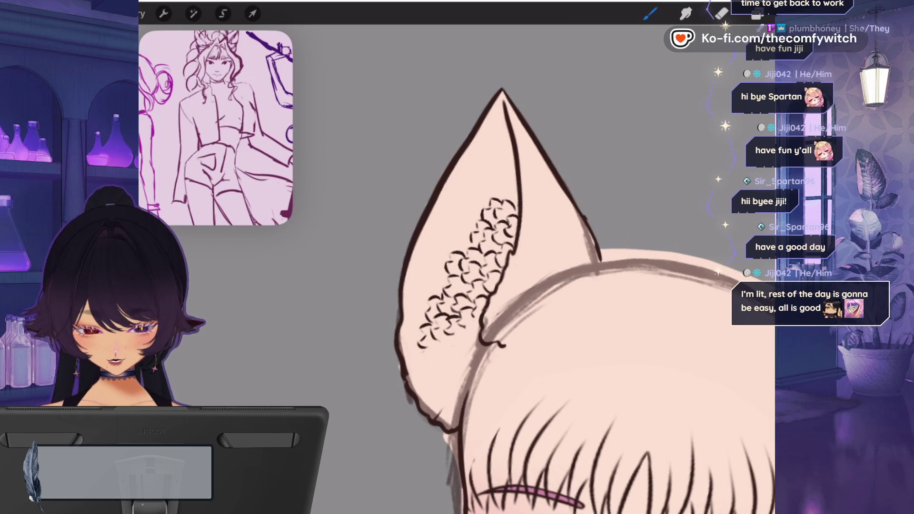
left_click(757, 15)
left_click(721, 13)
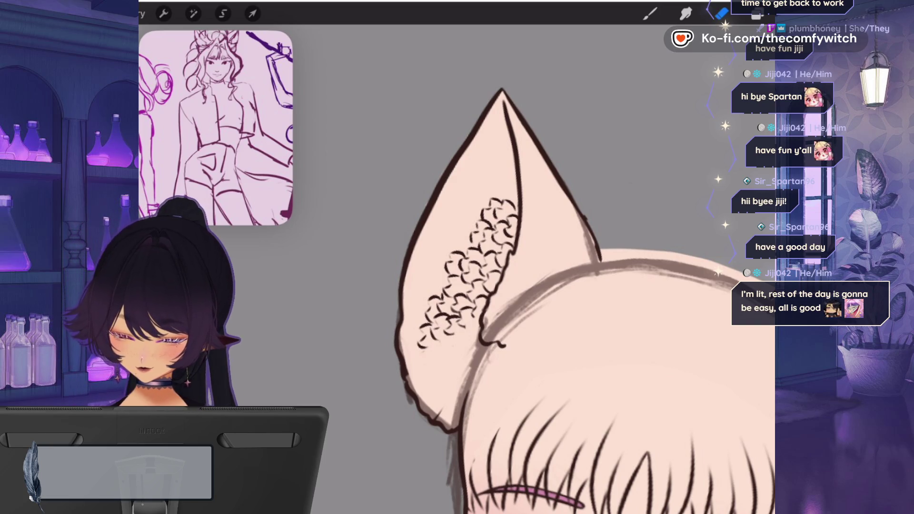
scroll(584, 300, "down", 5)
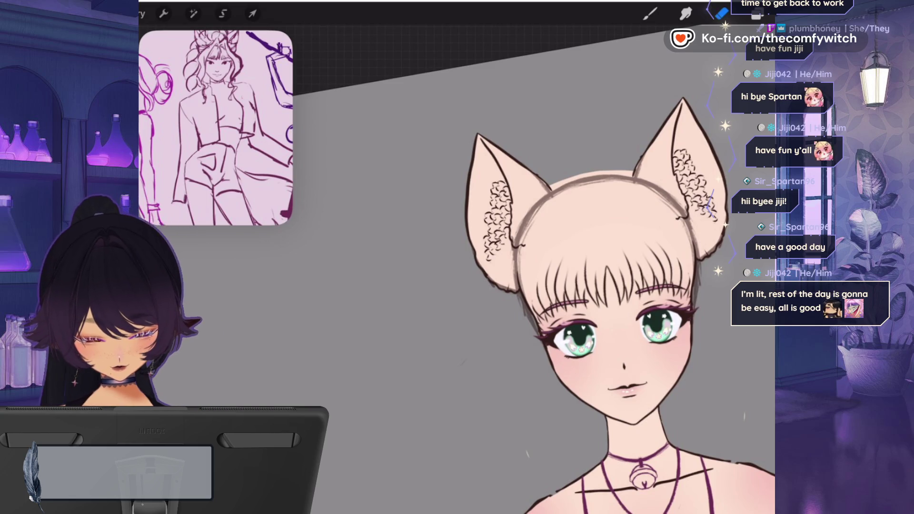
scroll(523, 238, "up", 3)
left_click(757, 14)
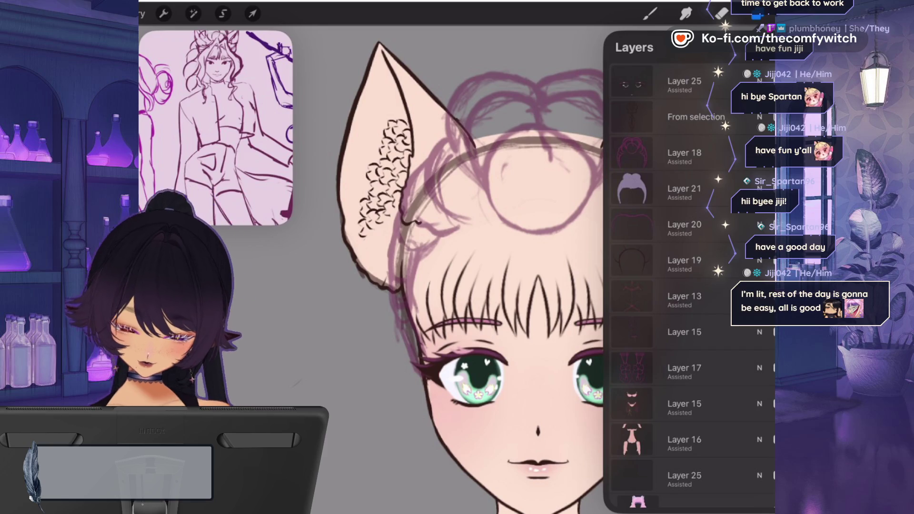
- Select Layer 25, pick a dark magenta colour, and choose the Line art brush
scroll(686, 286, "down", 3)
scroll(685, 286, "up", 1)
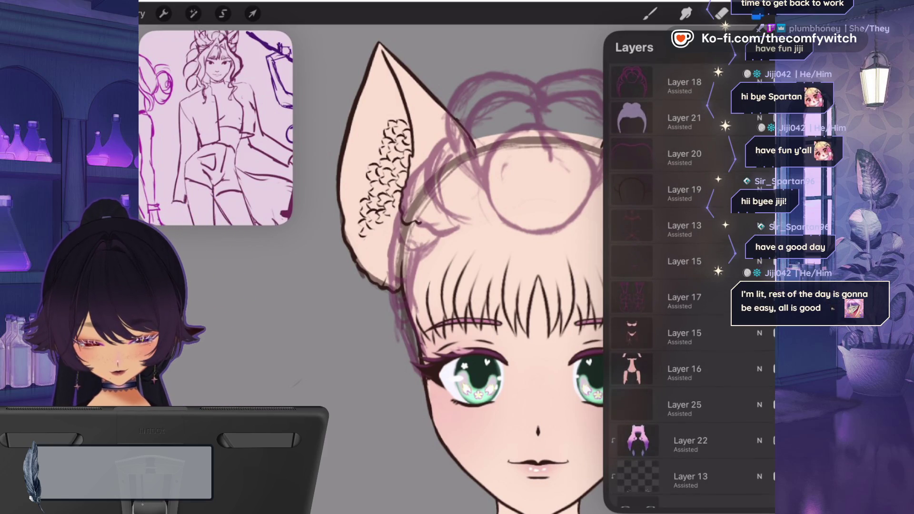
left_click(684, 423)
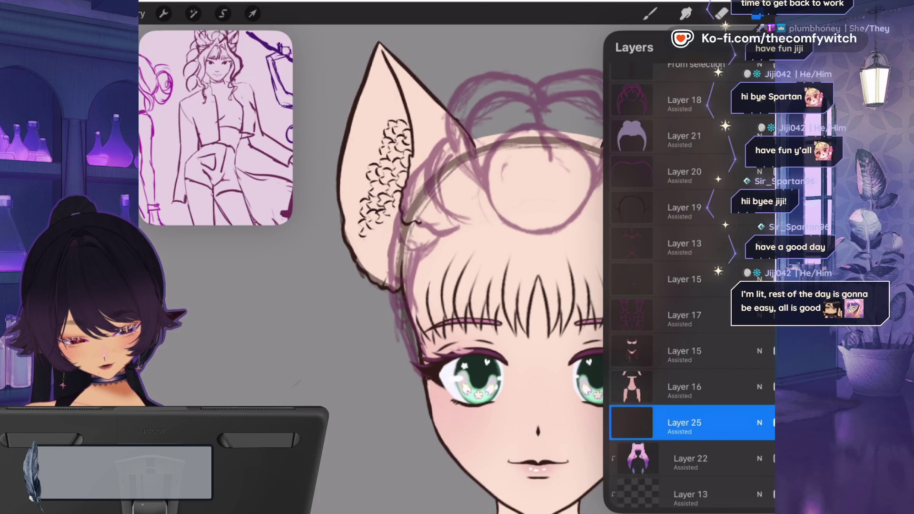
left_click(757, 14)
left_click(730, 335)
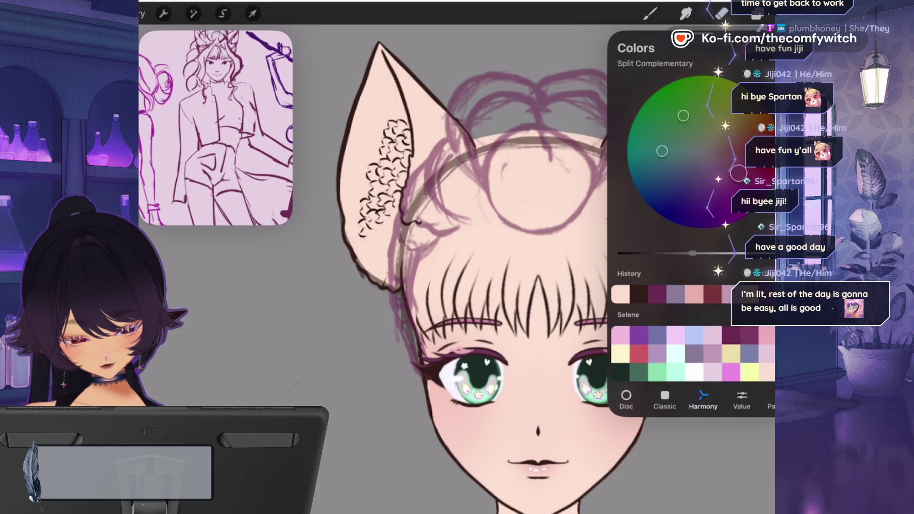
left_click(649, 13)
left_click(649, 13)
left_click(756, 14)
scroll(690, 262, "up", 3)
left_click(650, 13)
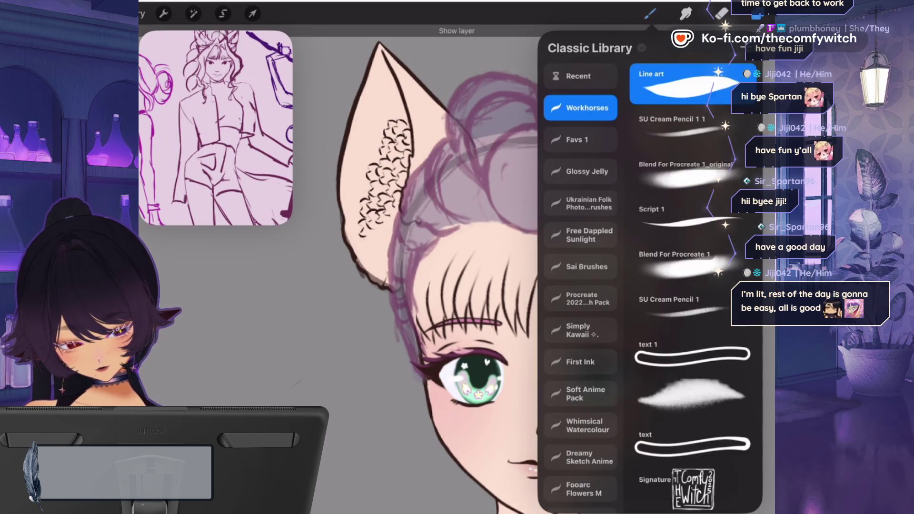
left_click(650, 14)
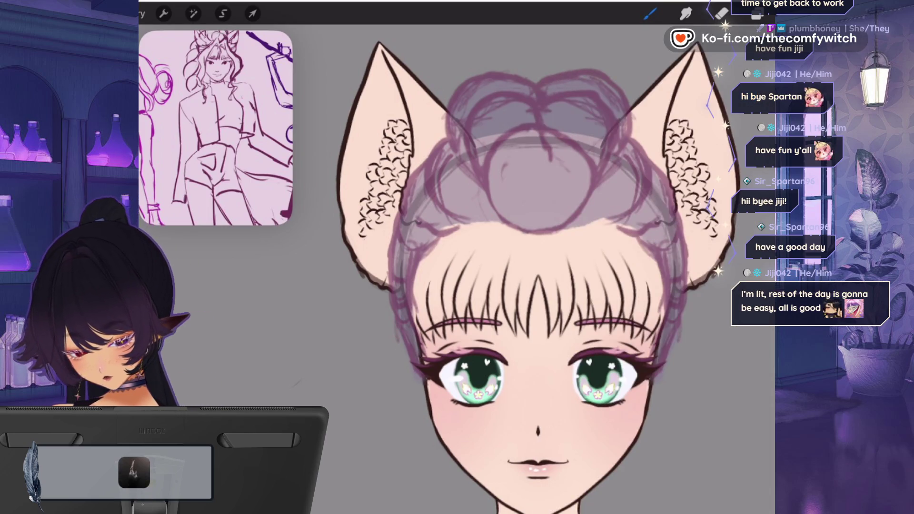
- Undo two test strokes, then draw the first curved dark magenta strands over the bangs
left_click_drag(512, 227, 499, 264)
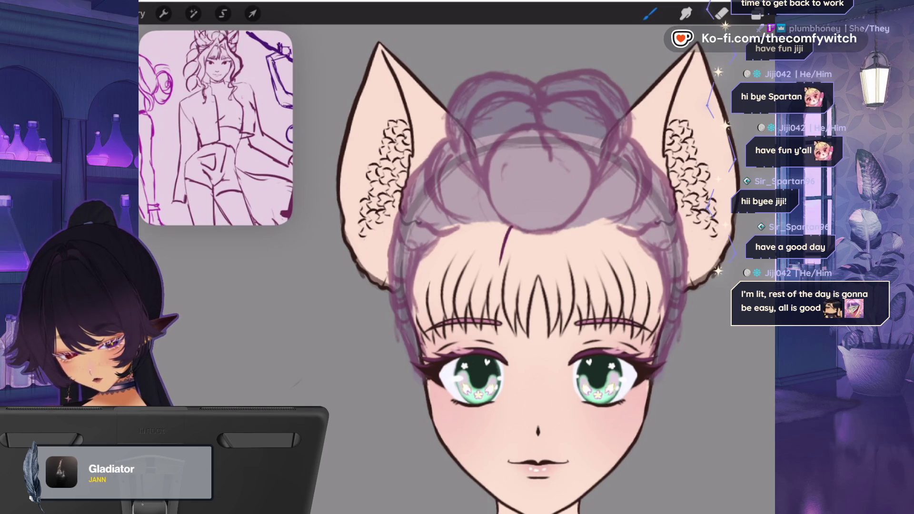
key("ctrl+z")
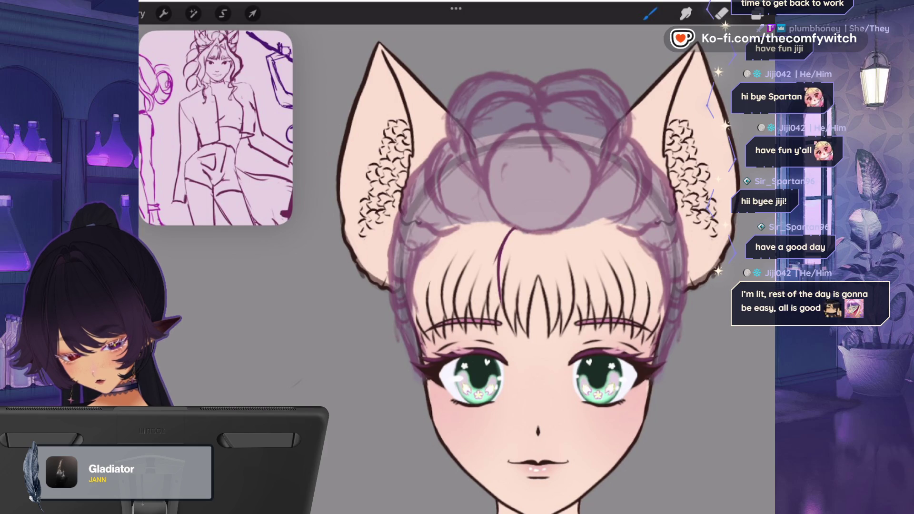
key("ctrl+z")
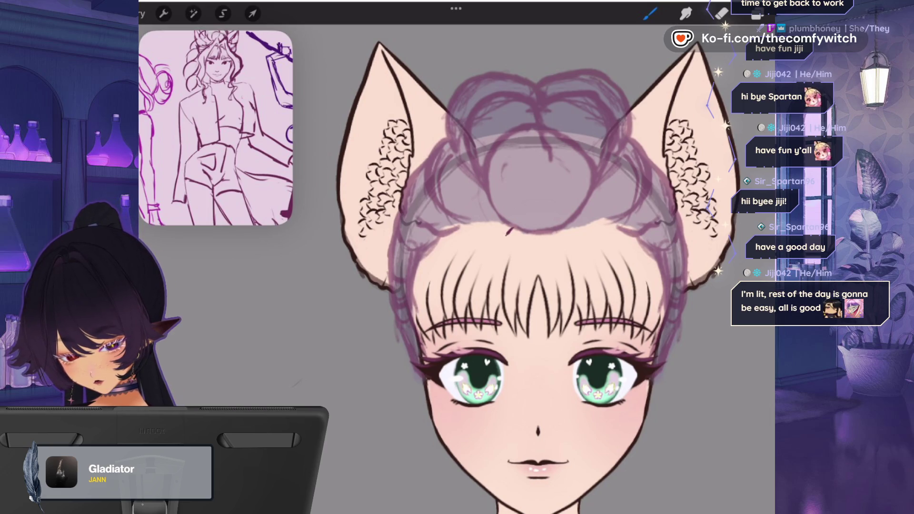
left_click_drag(510, 229, 497, 298)
left_click_drag(564, 228, 580, 313)
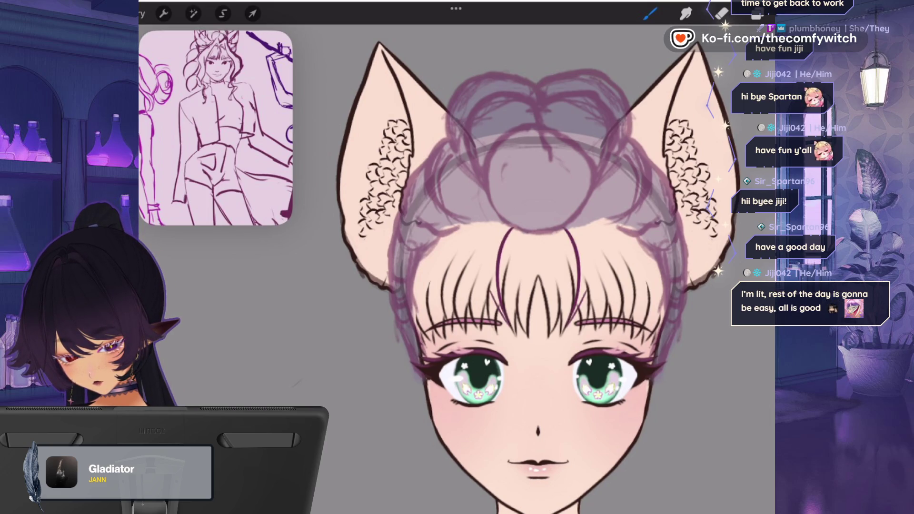
- Add more mirrored curved strands working out to the bangs' outer edges
left_click_drag(577, 222, 594, 306)
left_click_drag(590, 238, 602, 316)
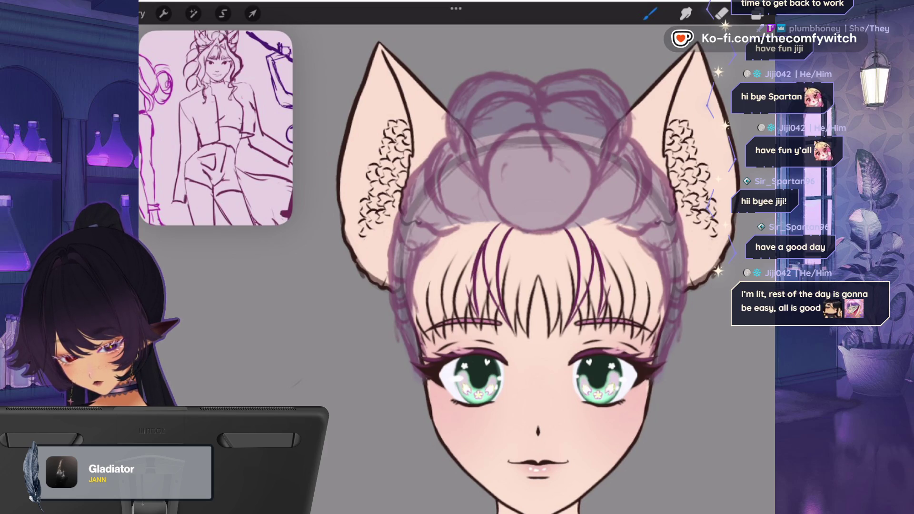
left_click_drag(611, 262, 618, 328)
left_click_drag(616, 287, 622, 329)
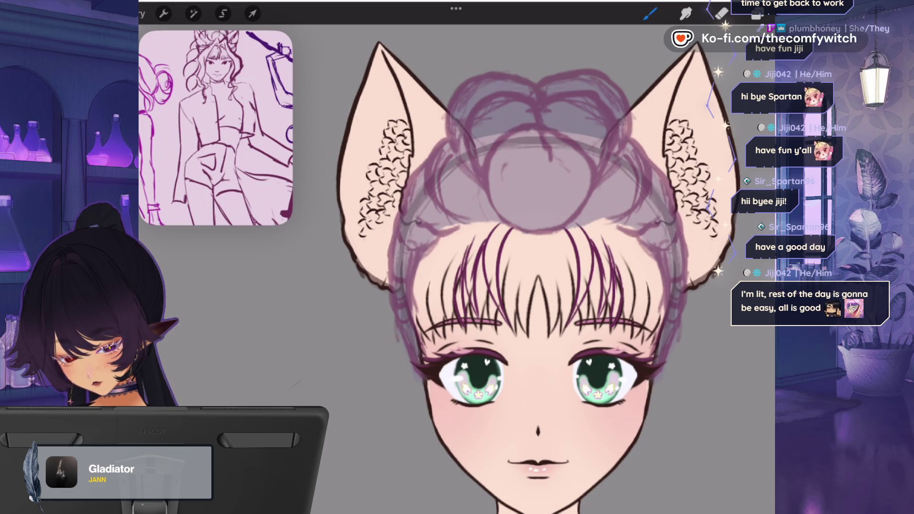
left_click_drag(628, 257, 638, 324)
left_click_drag(638, 269, 652, 334)
left_click_drag(644, 280, 665, 338)
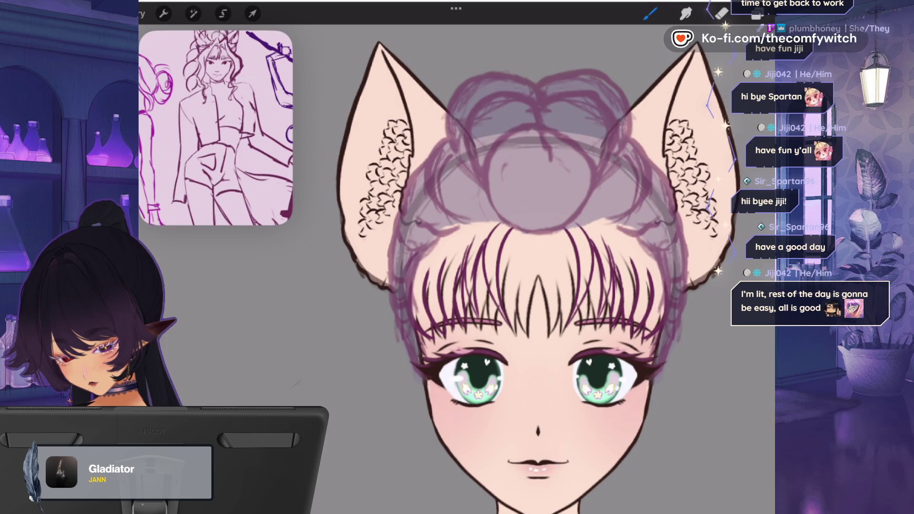
- Move Layer 22 higher in the layer stack
left_click(757, 15)
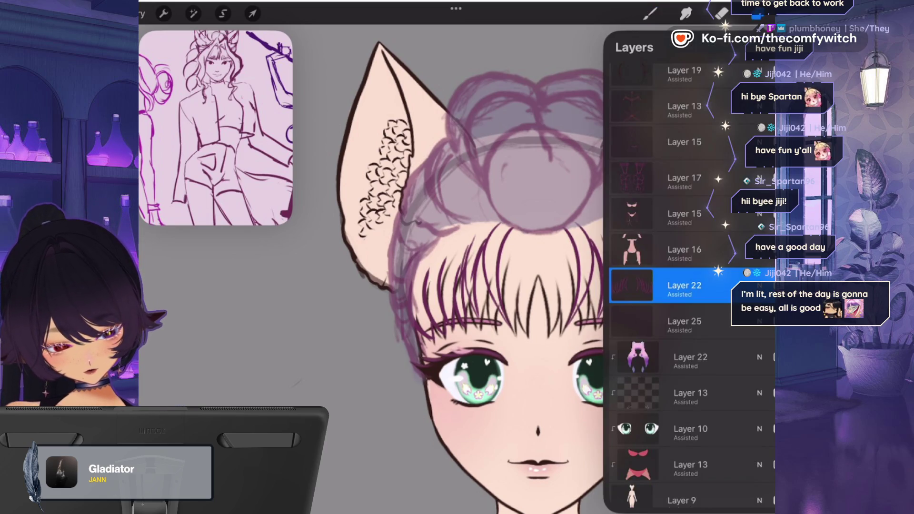
scroll(671, 286, "down", 1)
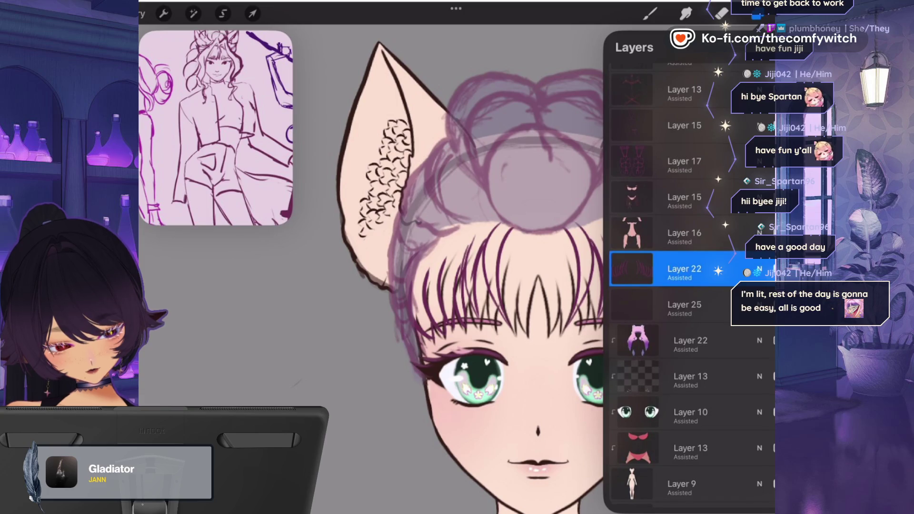
mouse_move(681, 268)
left_mouse_down()
mouse_move(685, 57)
mouse_move(692, 157)
mouse_move(680, 133)
mouse_move(685, 149)
left_mouse_up()
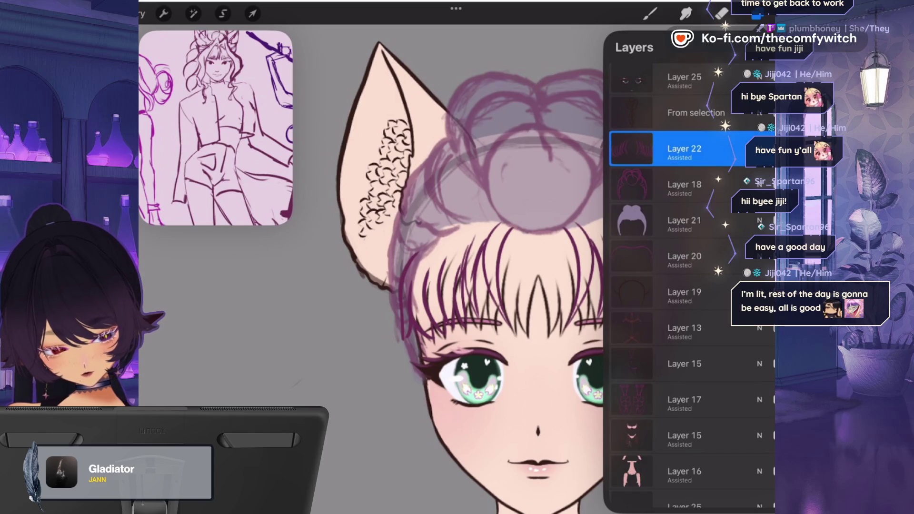
left_click(756, 13)
scroll(523, 285, "down", 3)
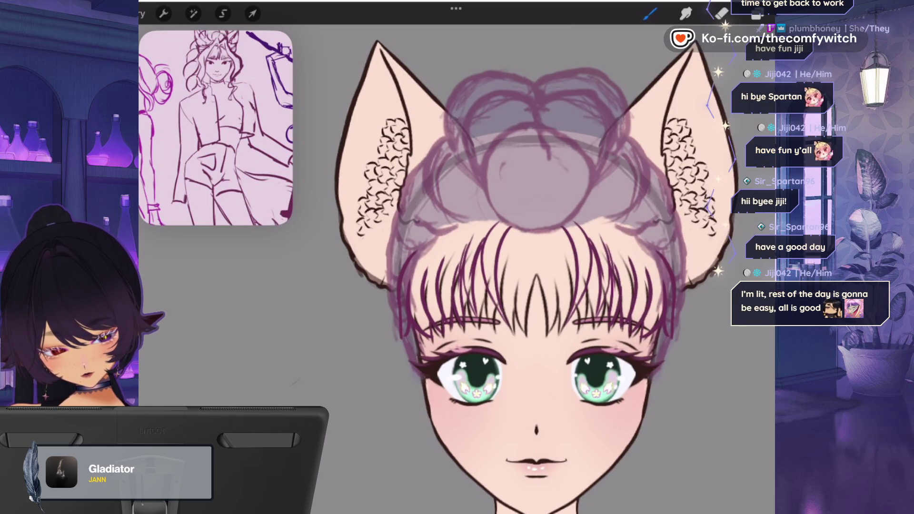
scroll(461, 286, "up", 3)
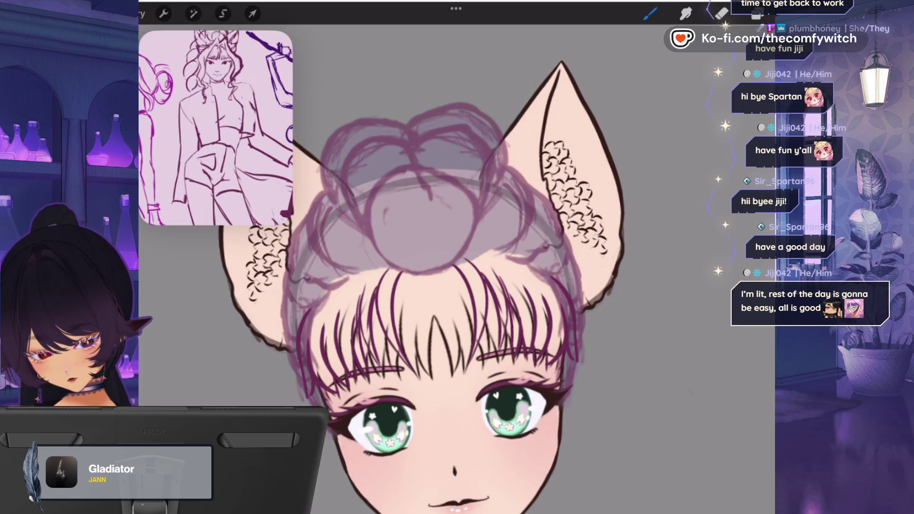
left_click(757, 14)
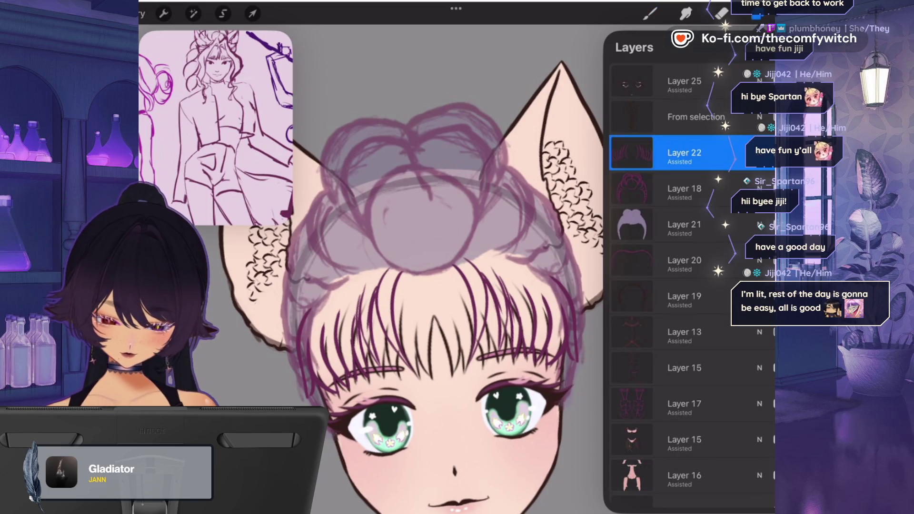
left_click(649, 13)
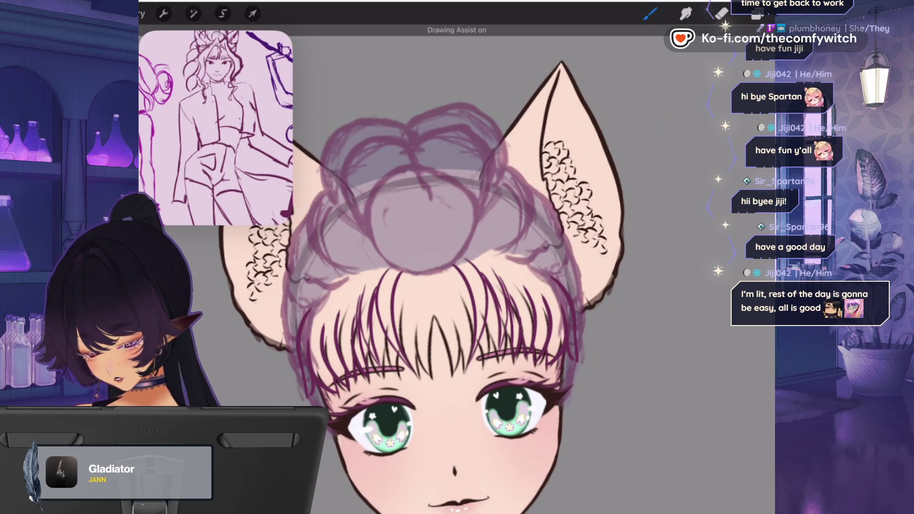
- Sketch mirrored guide lines across the bun, down the hair sides, and over the ears
mouse_move(357, 205)
left_mouse_down()
mouse_move(376, 185)
mouse_move(420, 217)
mouse_move(480, 190)
left_mouse_up()
mouse_move(376, 181)
left_mouse_down()
mouse_move(417, 215)
mouse_move(356, 246)
left_mouse_up()
left_click_drag(374, 203, 350, 285)
left_click_drag(493, 237, 559, 312)
left_click_drag(295, 352, 277, 358)
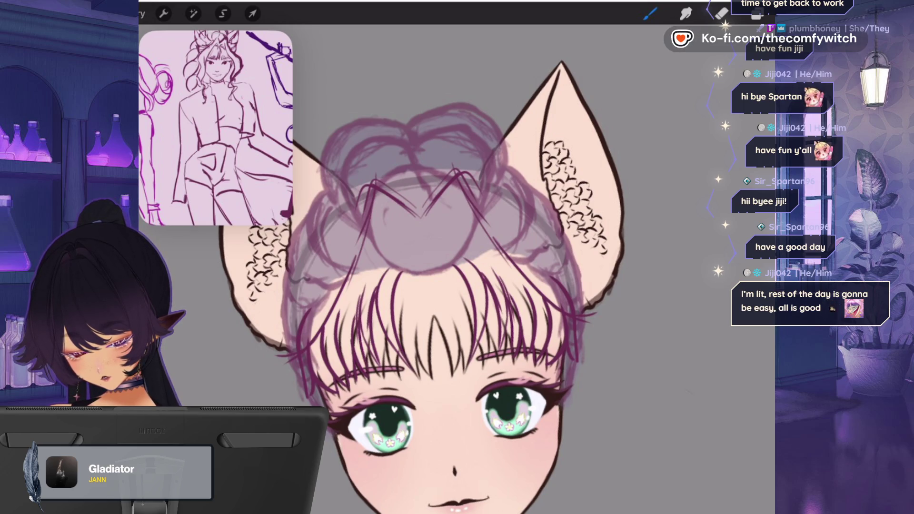
left_click_drag(333, 141, 356, 225)
mouse_move(334, 181)
left_mouse_down()
mouse_move(303, 295)
mouse_move(281, 330)
mouse_move(269, 404)
left_mouse_up()
mouse_move(301, 272)
left_mouse_down()
mouse_move(270, 295)
mouse_move(251, 337)
left_mouse_up()
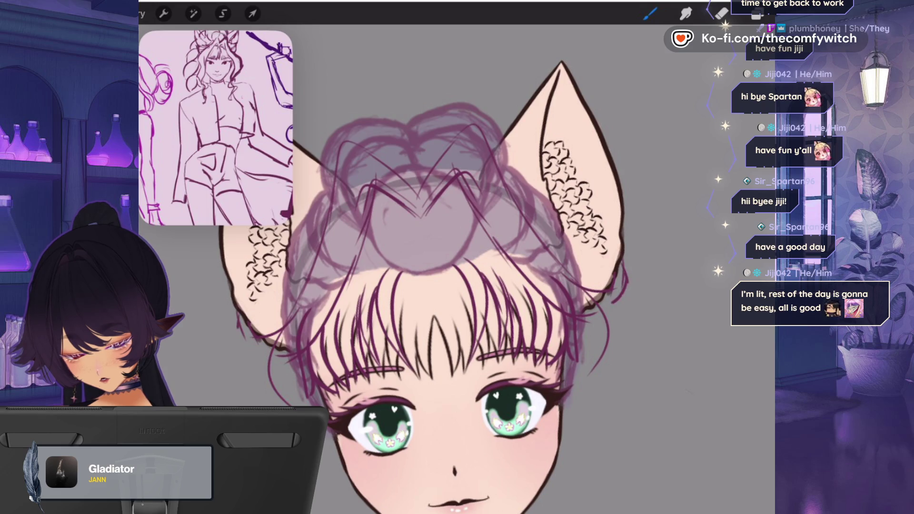
mouse_move(610, 311)
left_mouse_down()
mouse_move(588, 372)
mouse_move(574, 382)
left_mouse_up()
- With a chosen eraser brush, remove the zigzag and stray purple sketch lines on the bun and fringe
left_click(721, 13)
mouse_move(428, 214)
left_mouse_down()
mouse_move(418, 161)
mouse_move(376, 209)
left_mouse_up()
left_click(721, 13)
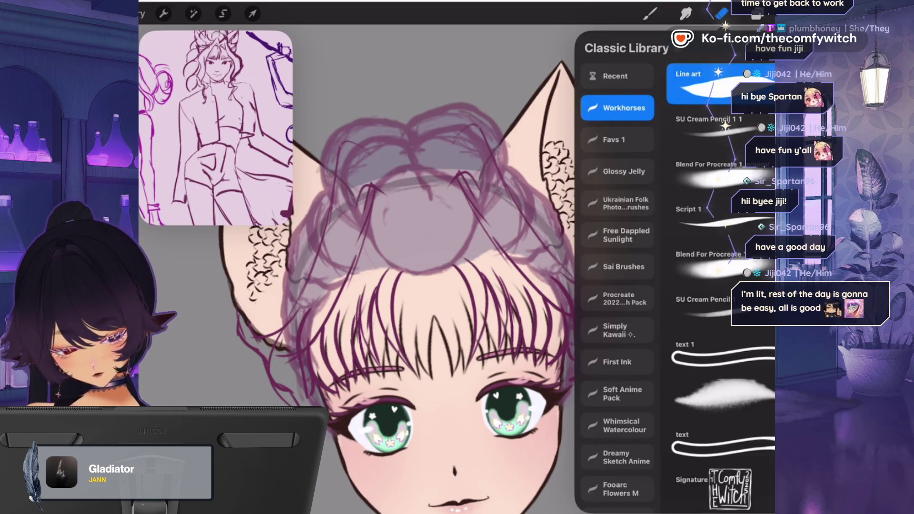
left_click(744, 357)
left_click(721, 13)
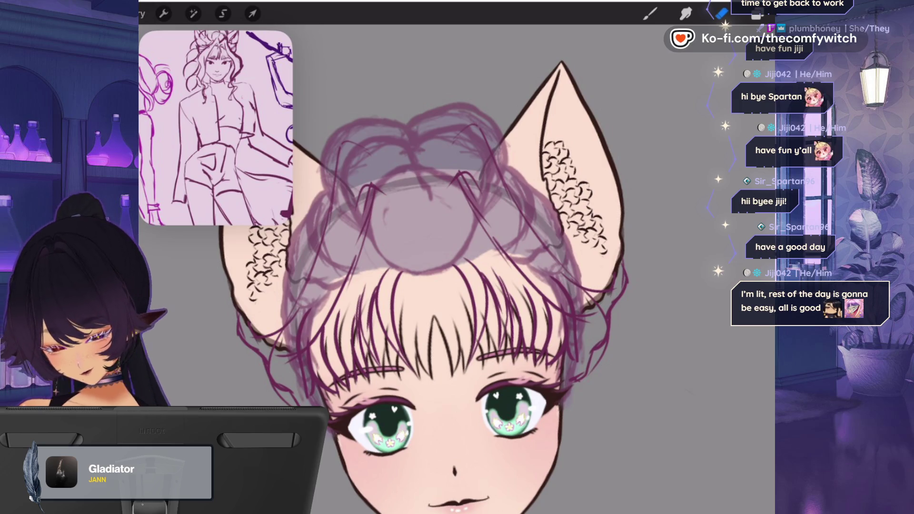
mouse_move(455, 174)
left_mouse_down()
mouse_move(473, 200)
mouse_move(481, 240)
left_mouse_up()
left_click_drag(360, 247, 349, 274)
left_click_drag(519, 242, 495, 269)
left_click_drag(355, 267, 341, 290)
left_click_drag(557, 283, 535, 307)
left_click_drag(326, 317, 318, 339)
left_click_drag(550, 306, 545, 290)
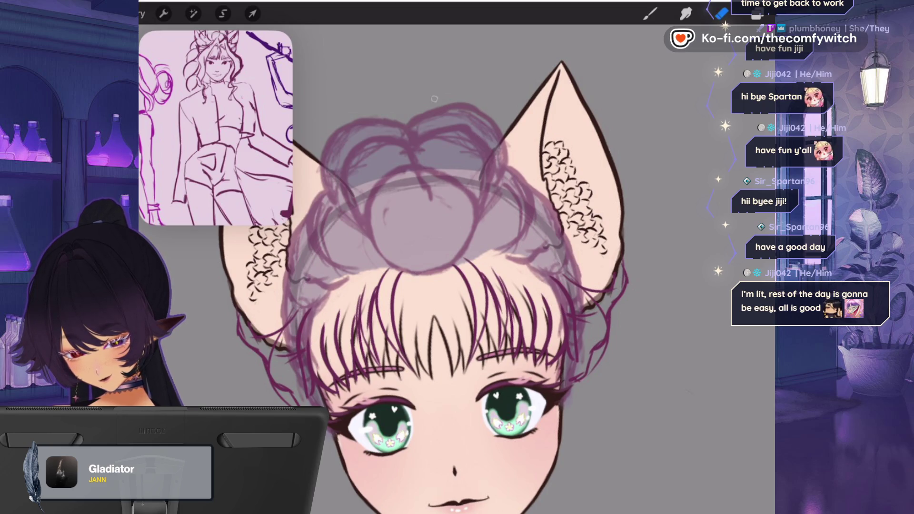
- Lighten the right ear edge, then raise the hair sketch layer's opacity to darken it
left_click_drag(584, 273, 569, 295)
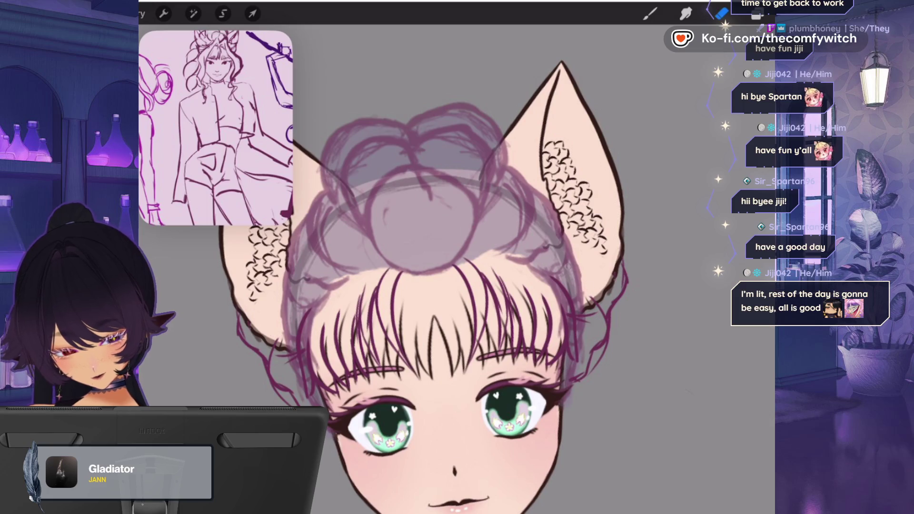
left_click(756, 14)
left_click(759, 152)
left_click_drag(704, 267, 759, 268)
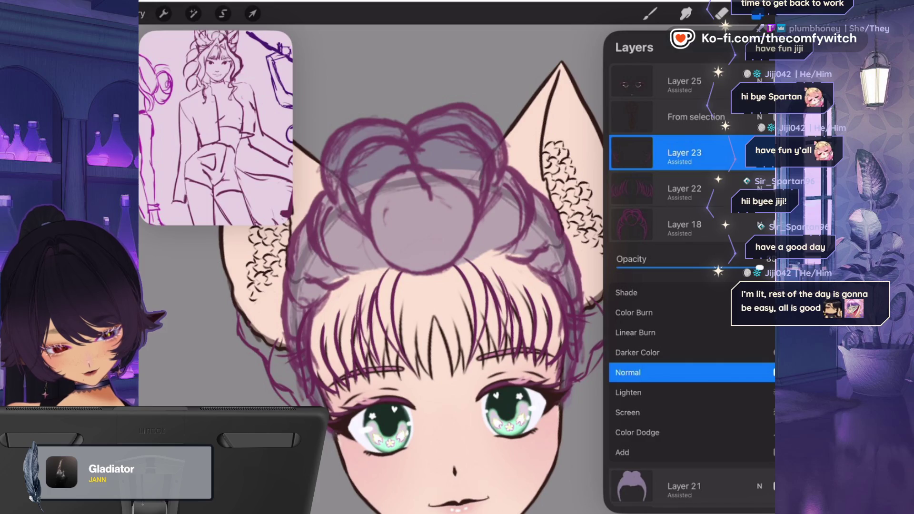
left_click(760, 153)
left_click(649, 13)
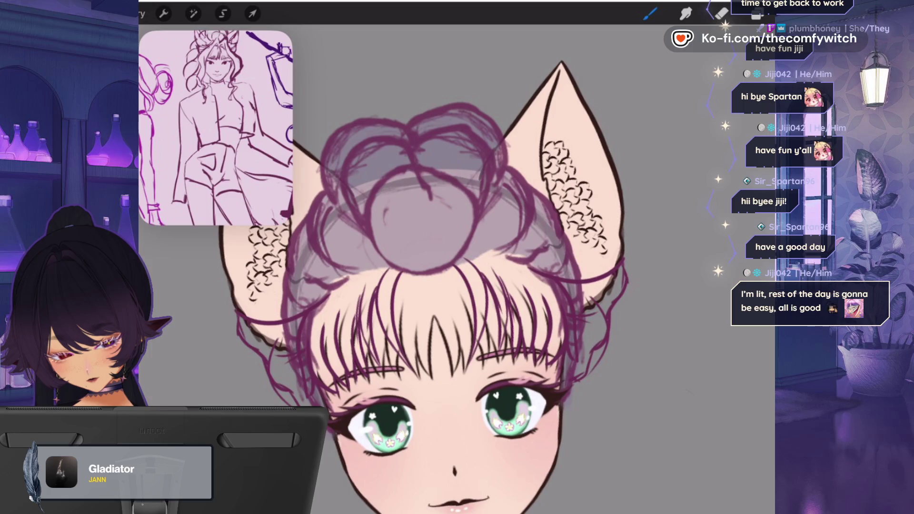
- Add hair strokes near the lower ears and cheeks, plus curly strands below the jaw
left_click_drag(240, 317, 280, 339)
left_click_drag(267, 338, 295, 342)
left_click_drag(575, 280, 620, 308)
left_click_drag(275, 342, 295, 350)
left_click_drag(238, 317, 275, 366)
left_click_drag(600, 304, 603, 345)
left_click_drag(270, 355, 301, 384)
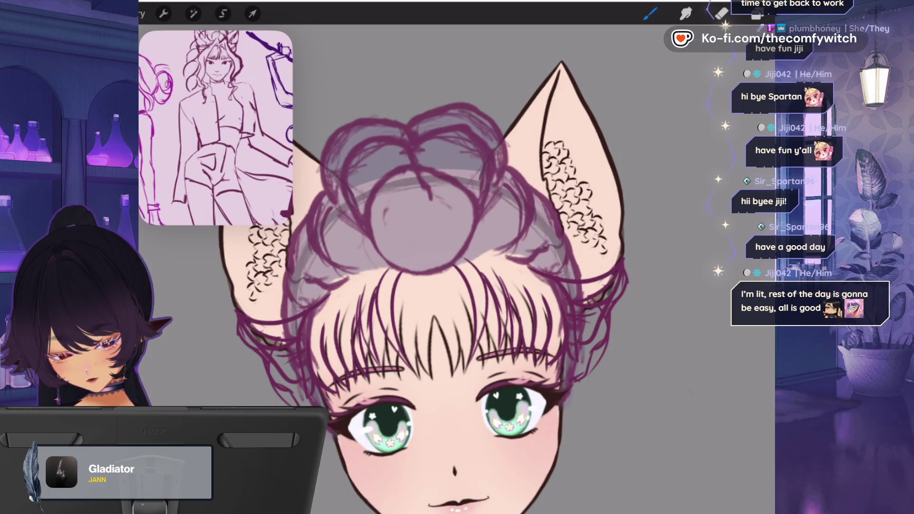
left_click_drag(580, 434, 596, 461)
scroll(457, 285, "down", 5)
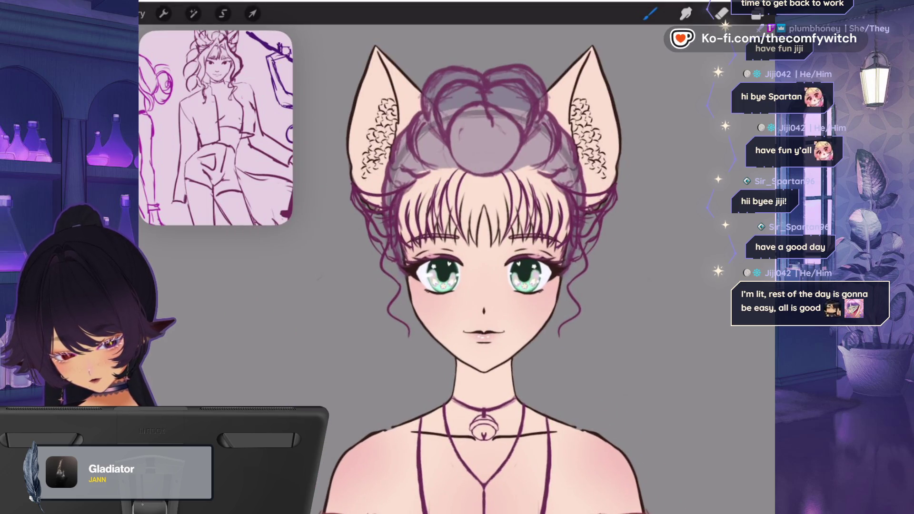
left_click_drag(565, 334, 552, 376)
left_click_drag(407, 334, 416, 378)
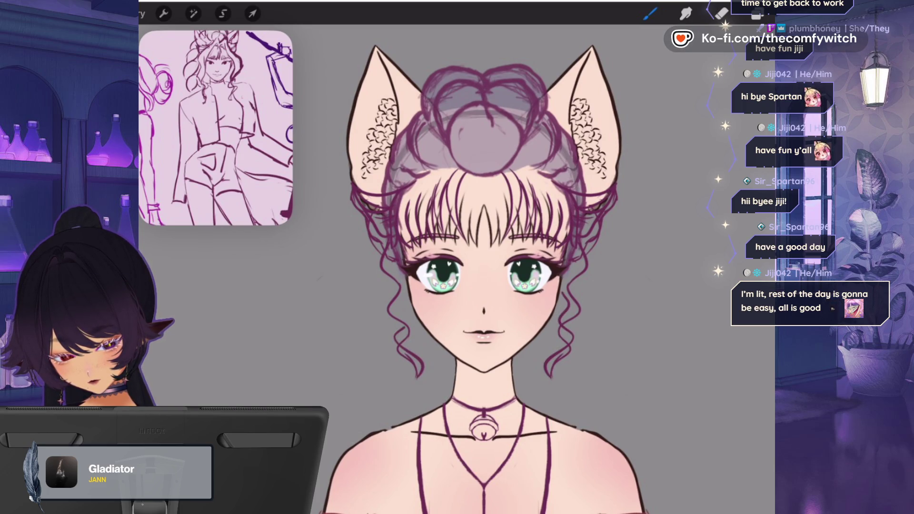
- Draw several new dark hair strands in the bangs
scroll(439, 268, "up", 3)
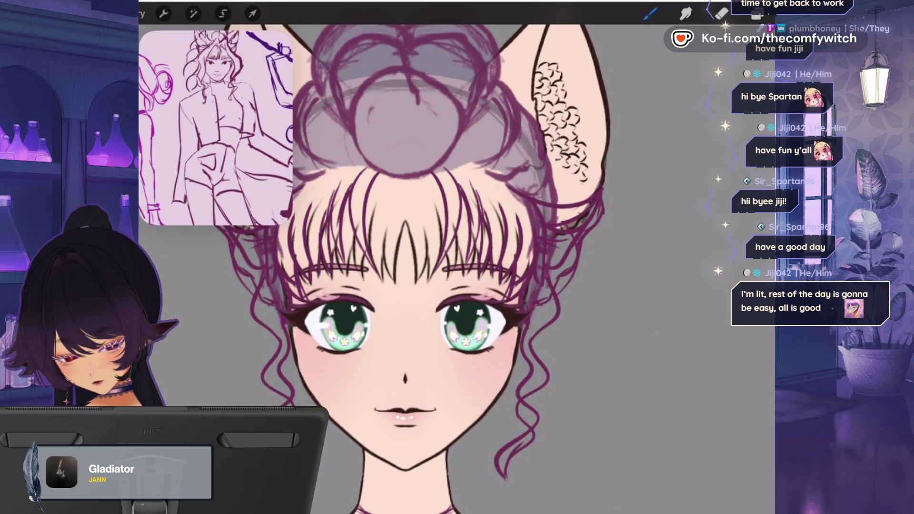
scroll(476, 267, "down", 3)
scroll(475, 266, "up", 3)
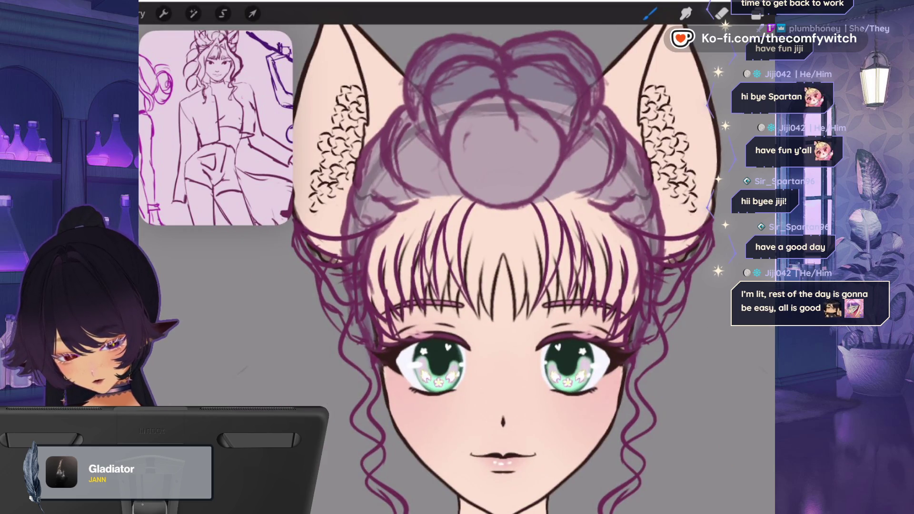
mouse_move(500, 207)
left_mouse_down()
mouse_move(489, 215)
mouse_move(482, 260)
left_mouse_up()
left_click_drag(505, 208, 524, 280)
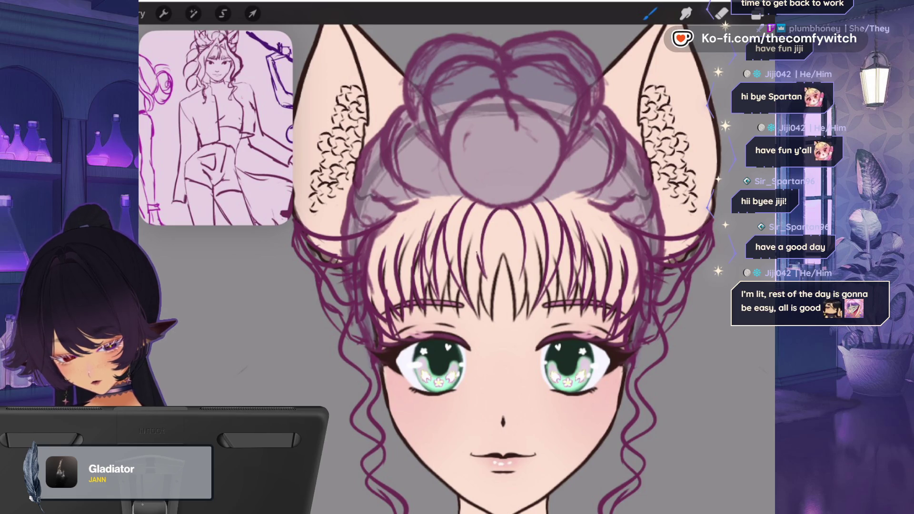
left_click_drag(520, 205, 532, 277)
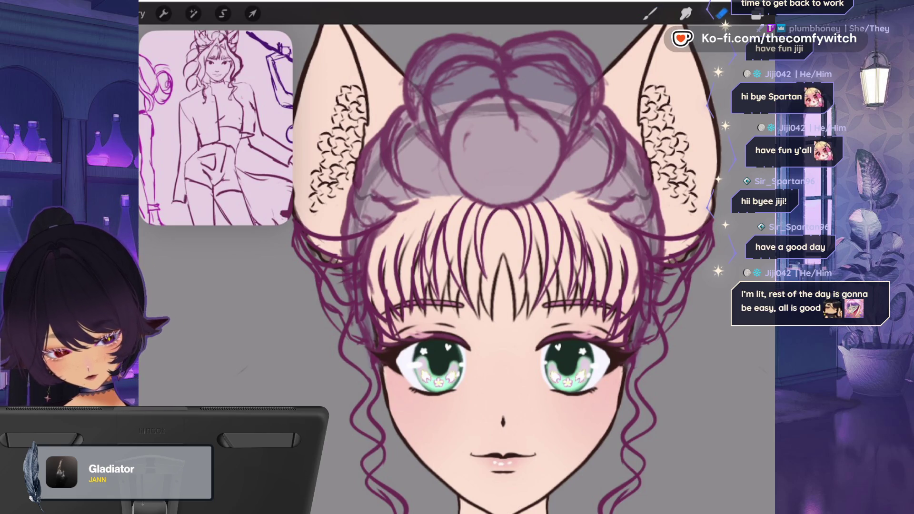
- Move Layer 25 below Layer 16 in the layer stack
left_click(757, 15)
mouse_move(681, 83)
left_mouse_down()
mouse_move(681, 429)
mouse_move(681, 343)
left_mouse_up()
left_click(721, 14)
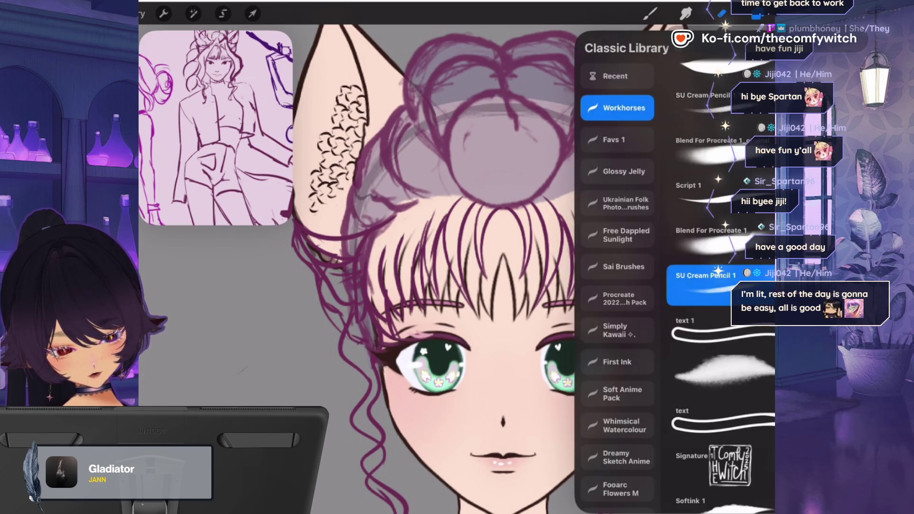
- Erase the extra dark bang strands at the forehead centre and left of centre
left_click(721, 14)
left_click_drag(508, 246, 523, 310)
mouse_move(468, 238)
left_mouse_down()
mouse_move(539, 267)
mouse_move(471, 309)
mouse_move(501, 293)
left_mouse_up()
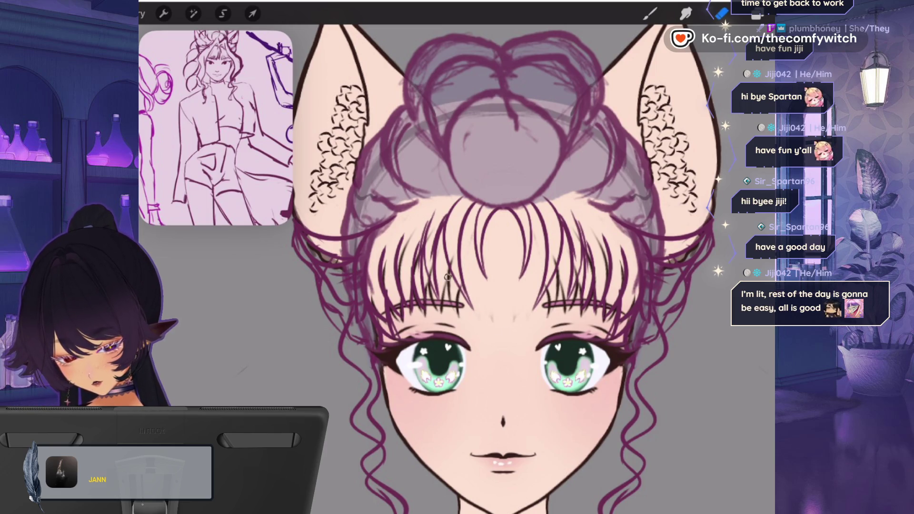
left_click_drag(450, 269, 452, 295)
mouse_move(418, 249)
left_mouse_down()
mouse_move(410, 272)
mouse_move(412, 233)
left_mouse_up()
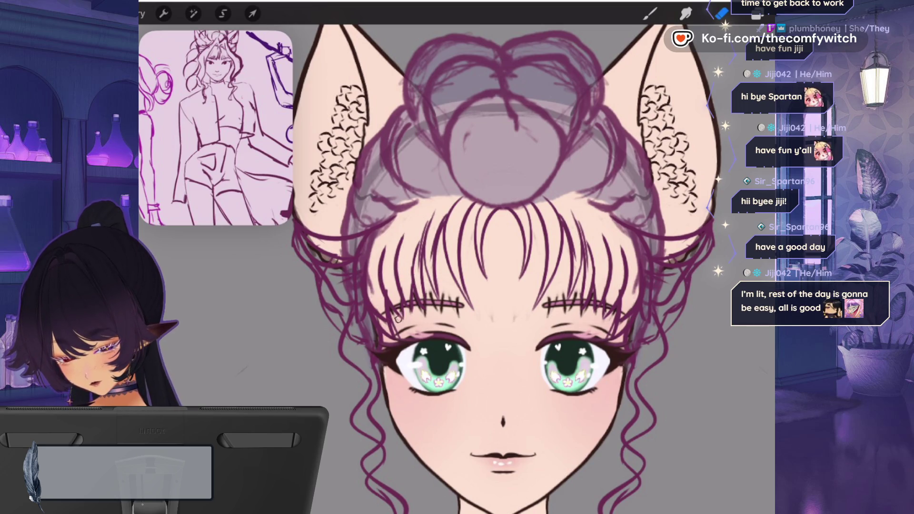
left_click(721, 13)
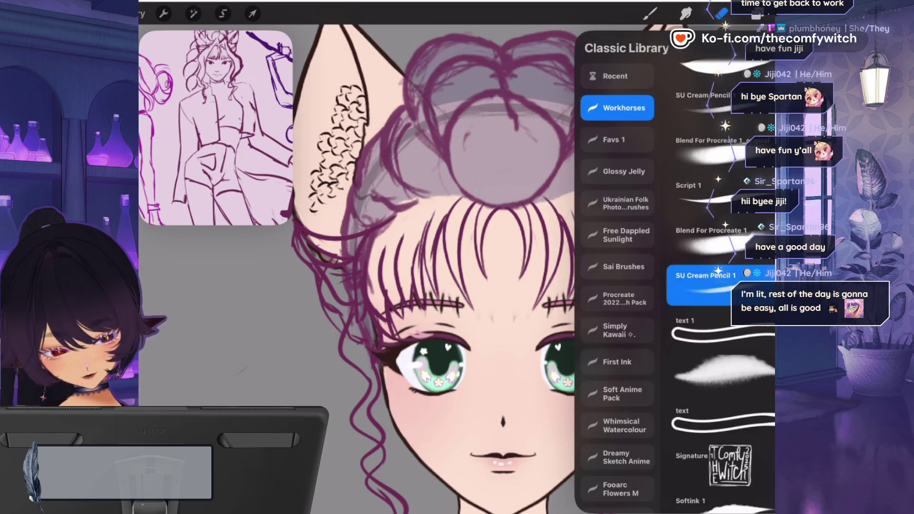
left_click(721, 14)
left_click_drag(504, 267, 538, 248)
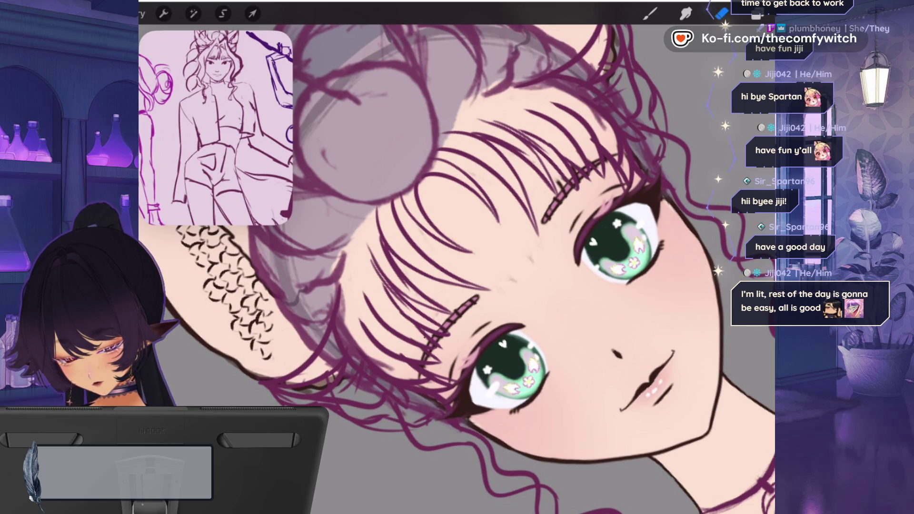
- Undo the striped hair-clip detailing and choose a dark colour and brush
key("ctrl+z")
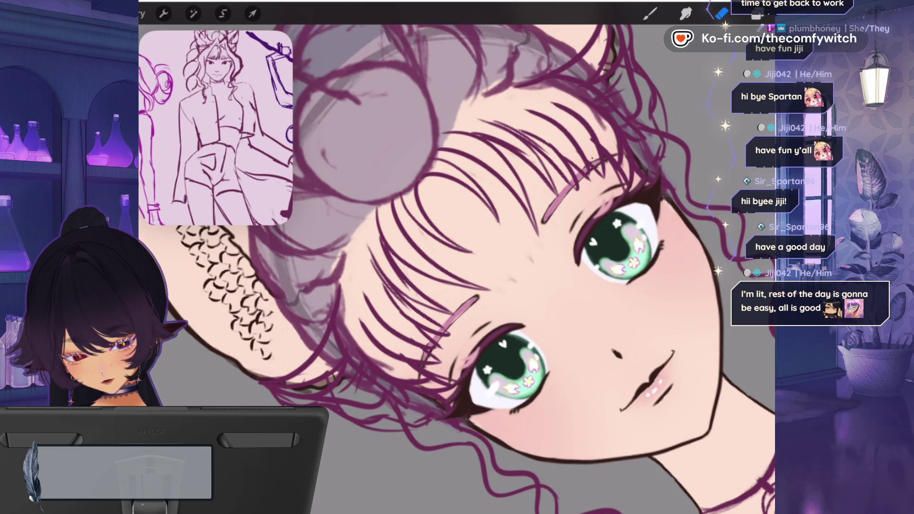
left_click(757, 13)
left_click(650, 14)
left_click(650, 14)
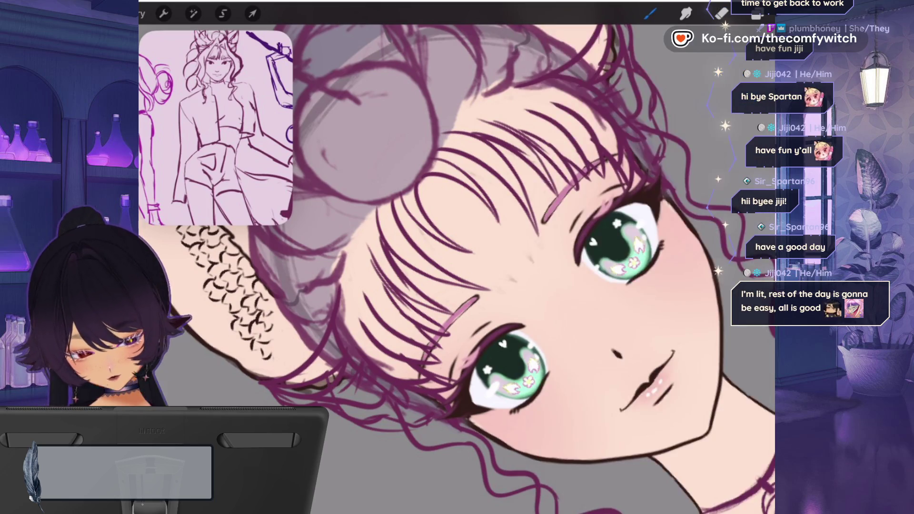
- Outline the lower and top edges of the pink hair clip over the left eye
scroll(435, 338, "up", 5)
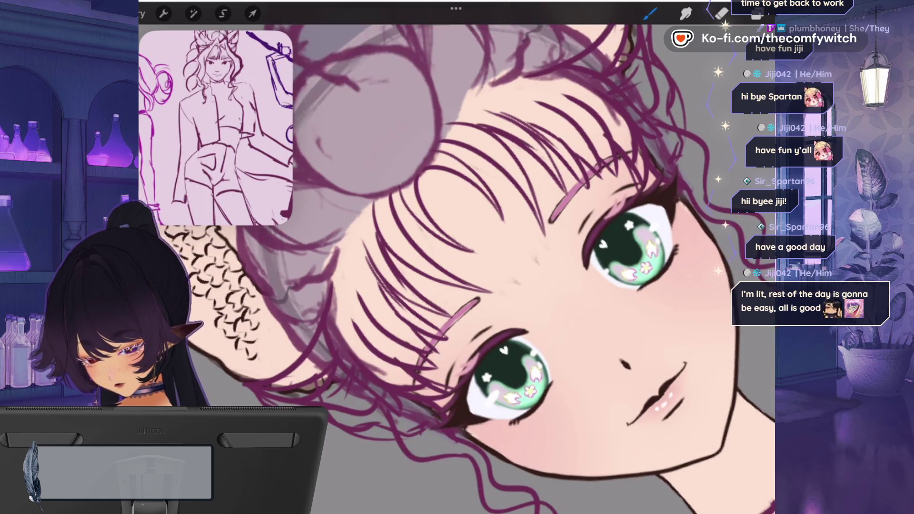
left_click_drag(551, 236, 422, 348)
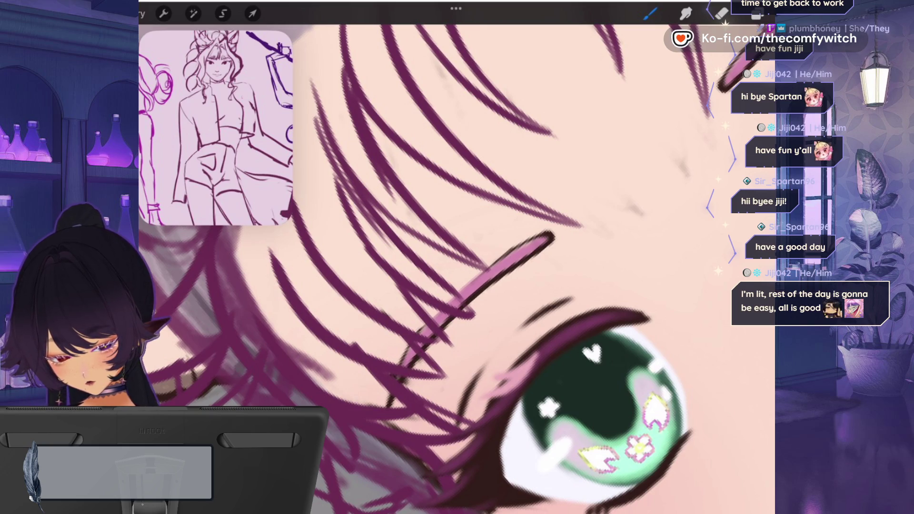
mouse_move(551, 234)
left_mouse_down()
mouse_move(497, 261)
mouse_move(441, 308)
mouse_move(396, 367)
left_mouse_up()
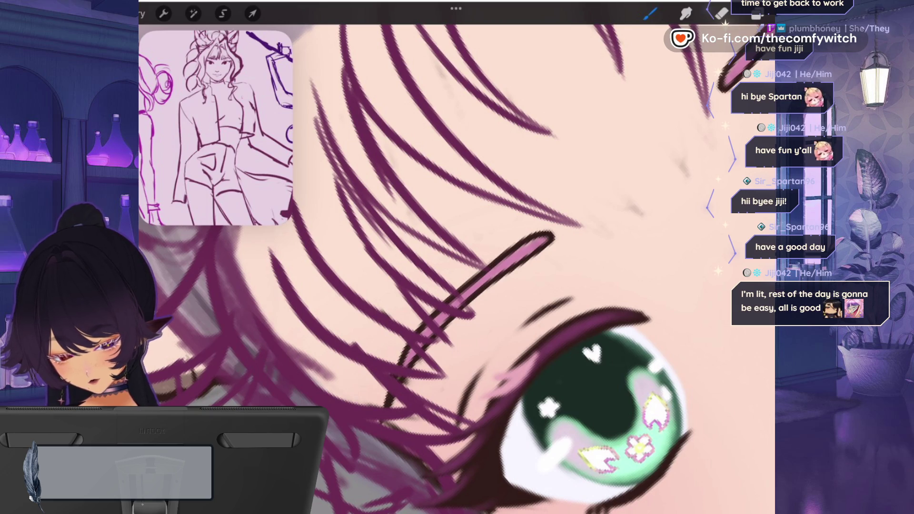
scroll(457, 257, "down", 5)
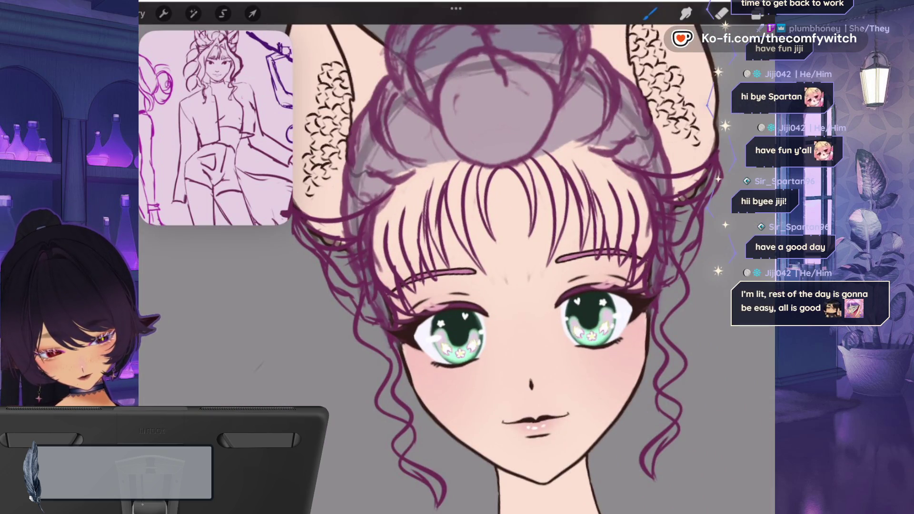
- Check a layer by toggling its visibility, then move Layer 25 below Layer 16
left_click(756, 14)
scroll(690, 286, "down", 5)
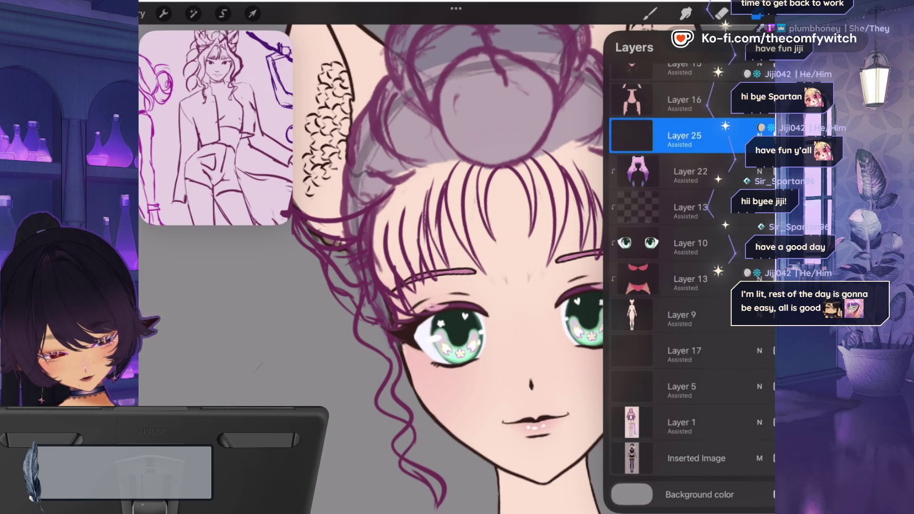
left_click(773, 136)
left_click(773, 136)
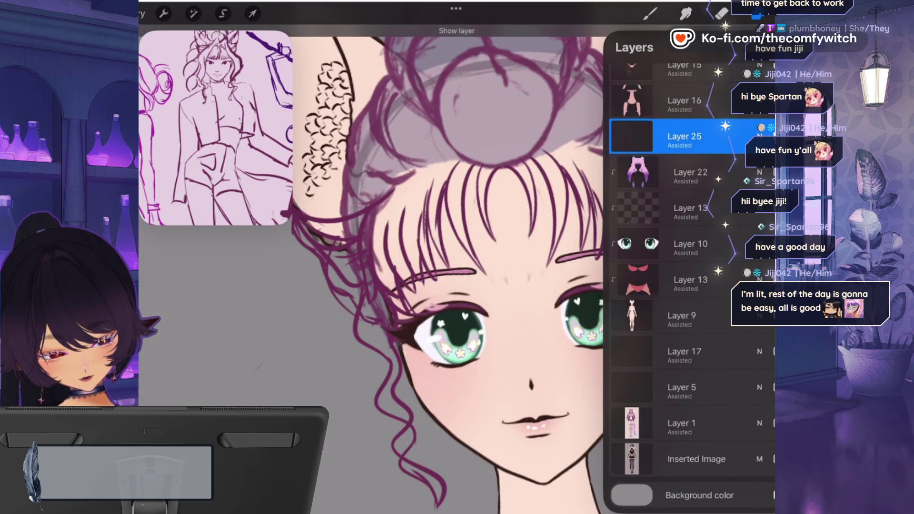
scroll(690, 285, "up", 10)
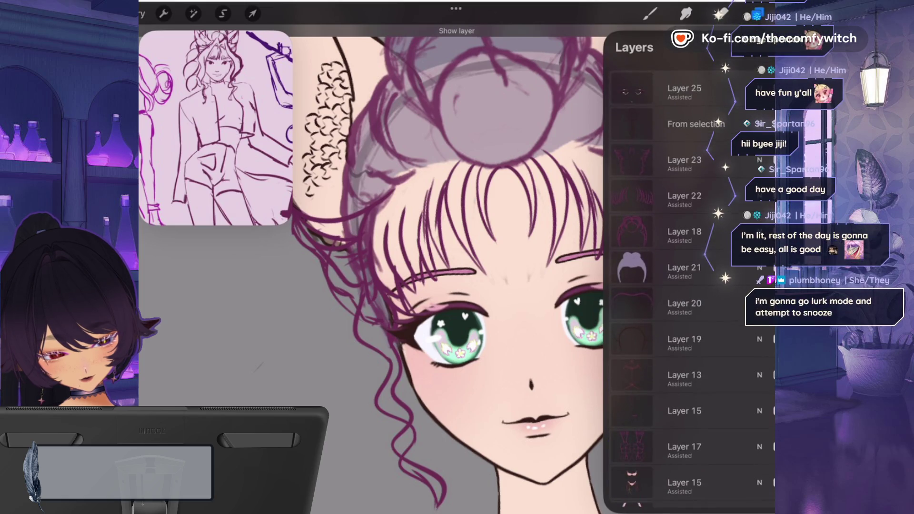
left_click_drag(684, 88, 683, 473)
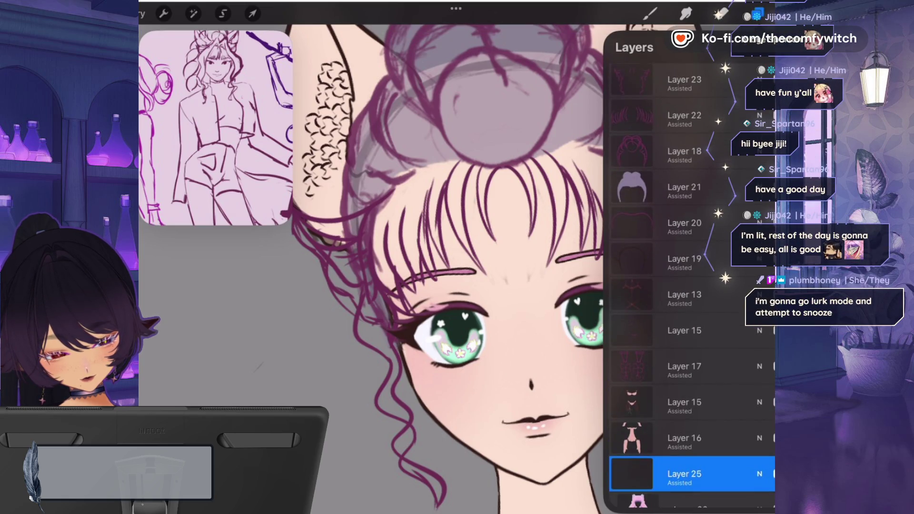
- Compare two more layers by toggling visibility, then move Layer 25 to the top
scroll(690, 334, "down", 2)
left_click(773, 411)
left_click(773, 411)
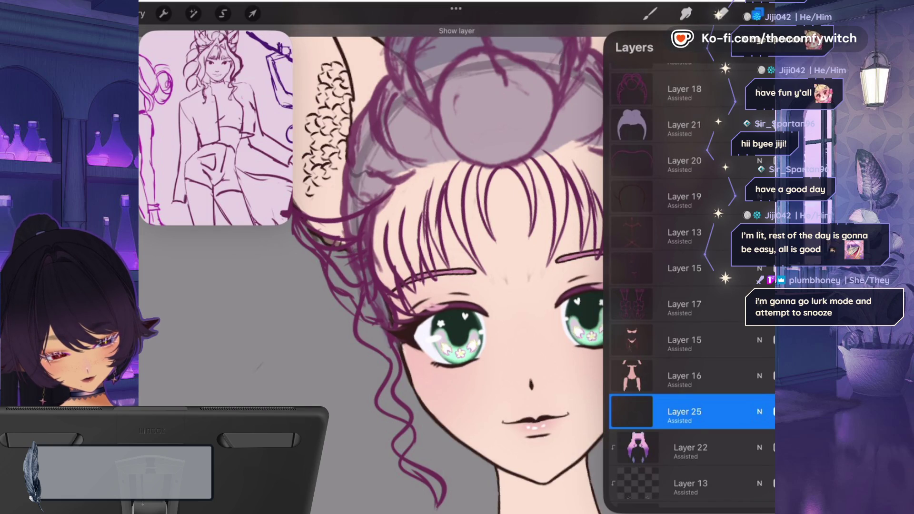
scroll(690, 285, "up", 2)
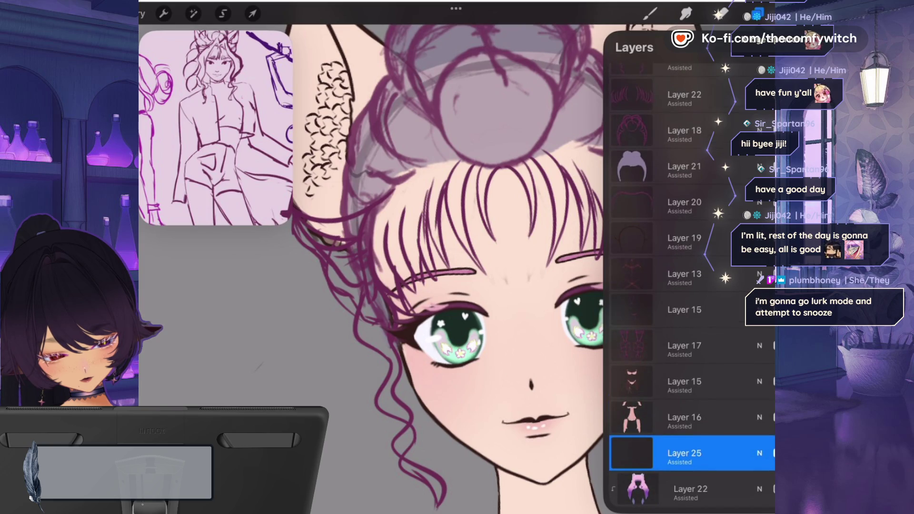
left_click(773, 457)
left_click(773, 457)
left_click_drag(684, 457, 683, 81)
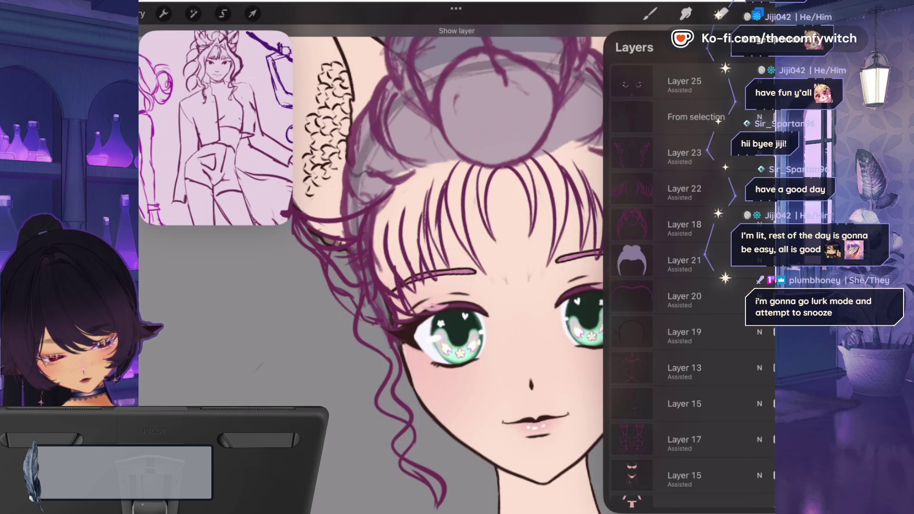
- Hide the top layer, select Layer 25, and pick an eraser brush
left_click(773, 81)
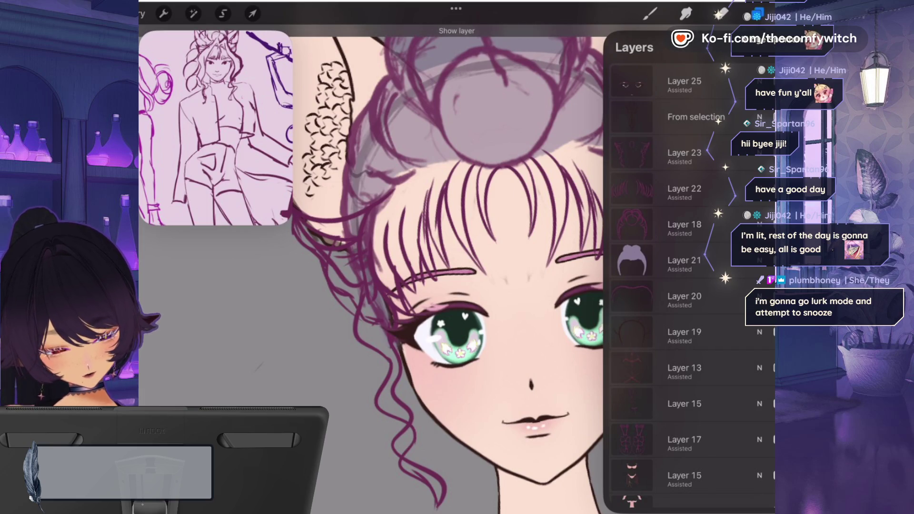
left_click(684, 81)
left_click(722, 14)
left_click(722, 13)
left_click(722, 14)
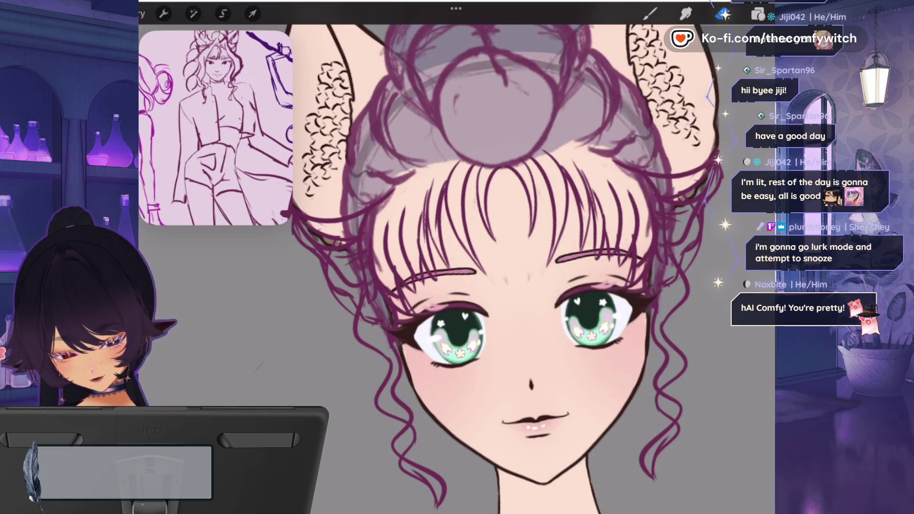
left_click(756, 14)
left_click(756, 14)
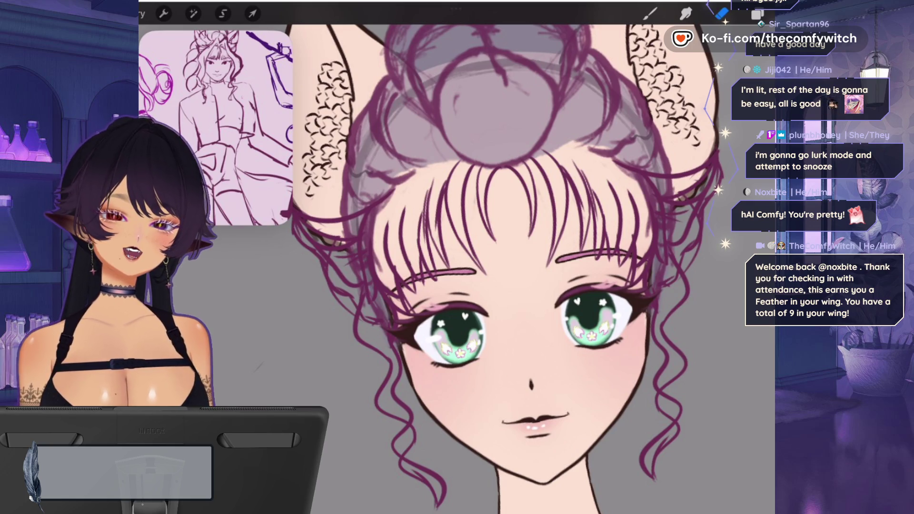
scroll(216, 127, "down", 3)
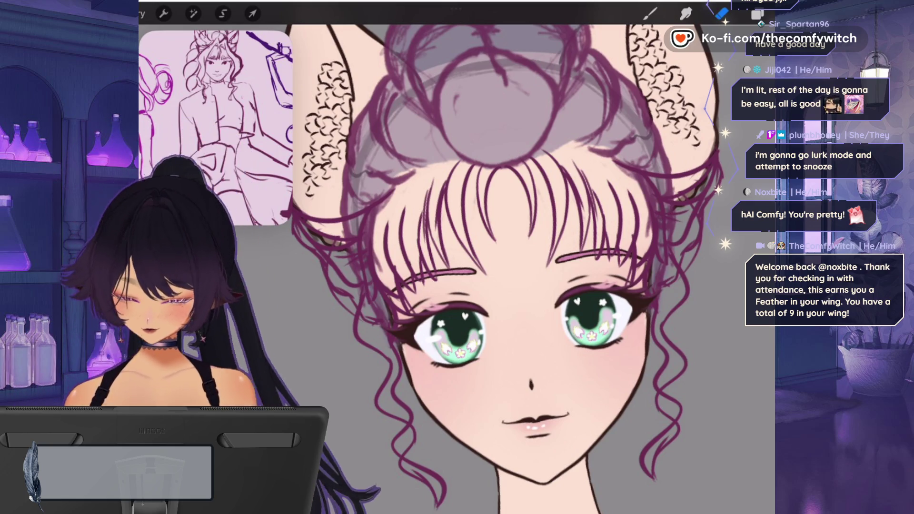
left_click(757, 14)
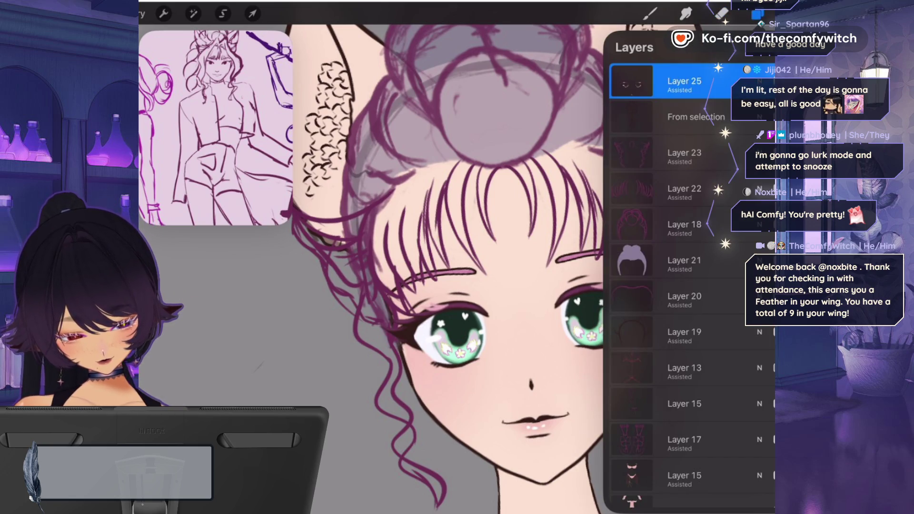
- Select Layer 23 and set the Line art brush to 2% size
left_click(756, 15)
scroll(476, 267, "down", 3)
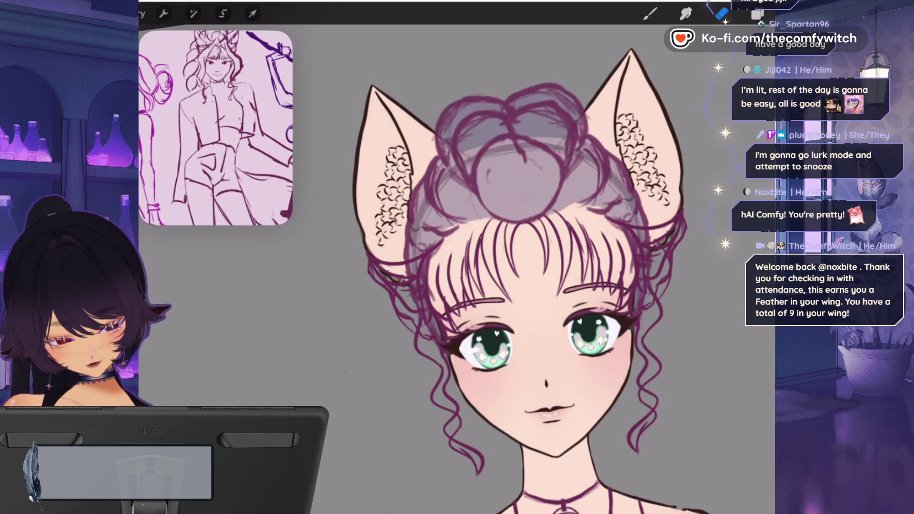
left_click(792, 14)
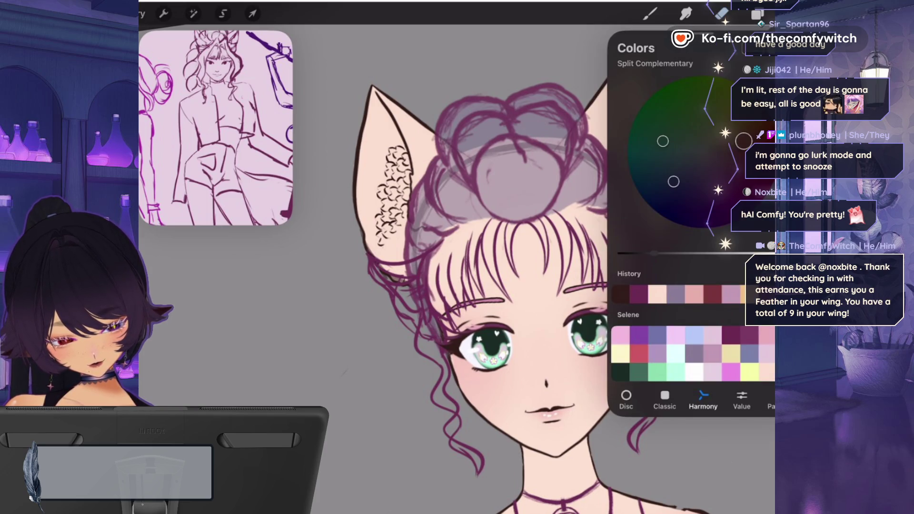
left_click(756, 14)
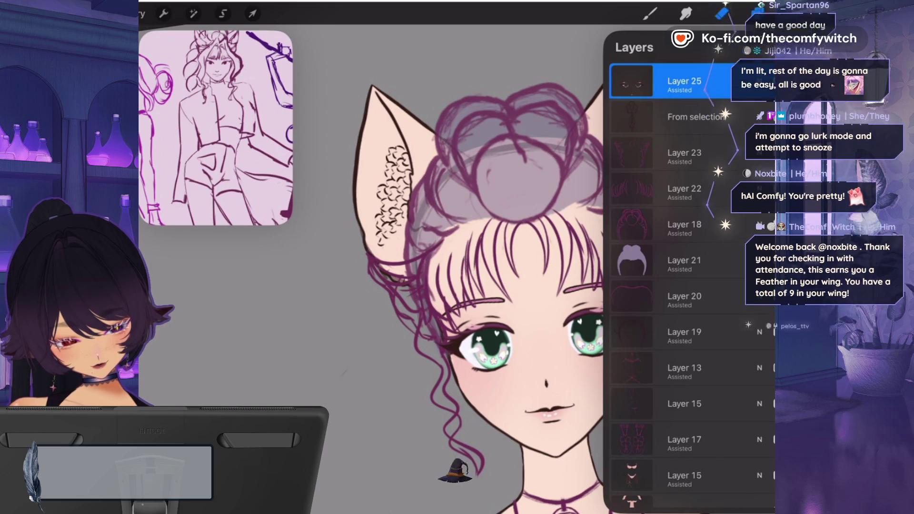
left_click(684, 153)
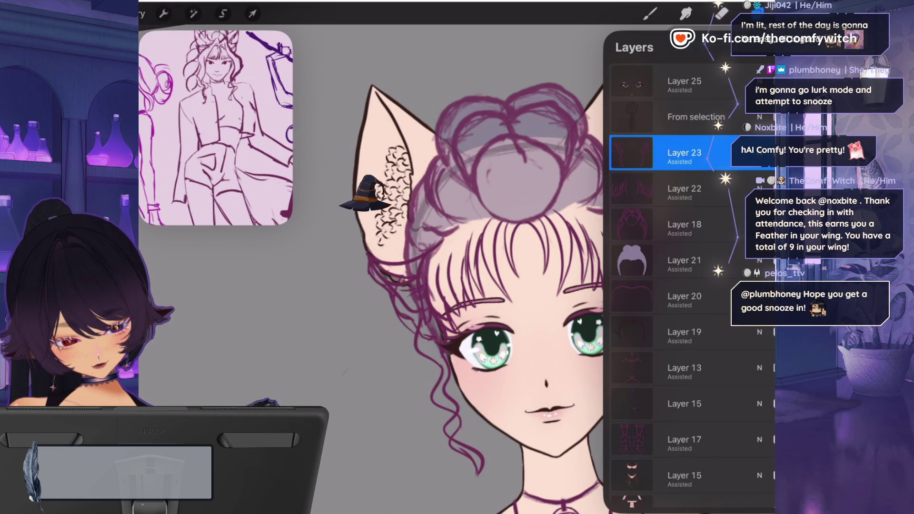
left_click(793, 14)
left_click(650, 14)
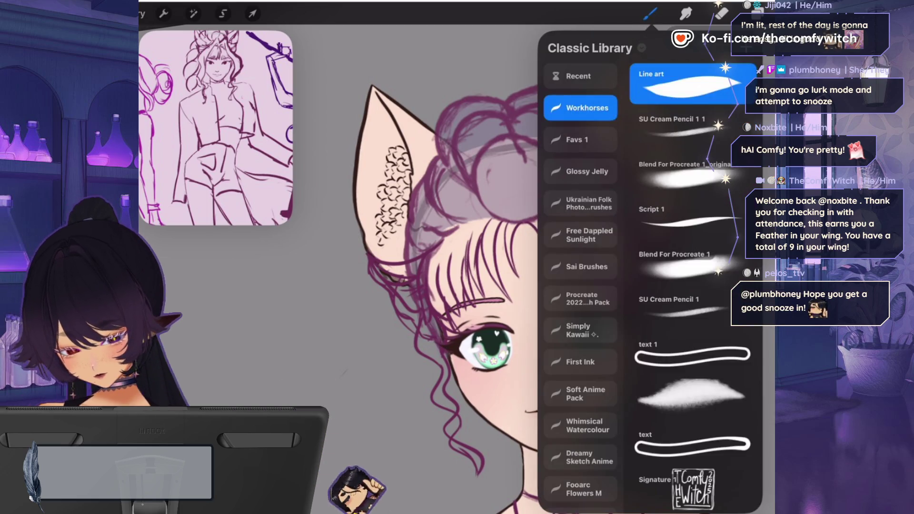
left_click(650, 14)
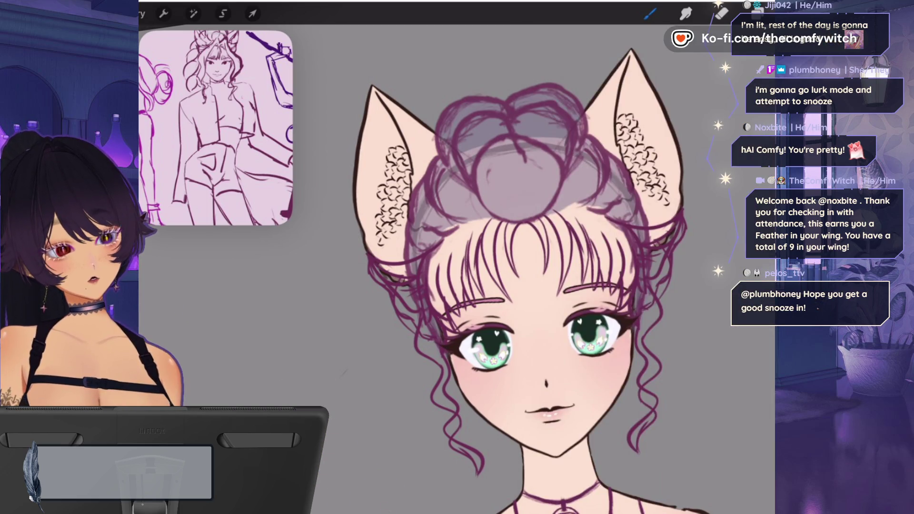
left_click_drag(145, 200, 146, 204)
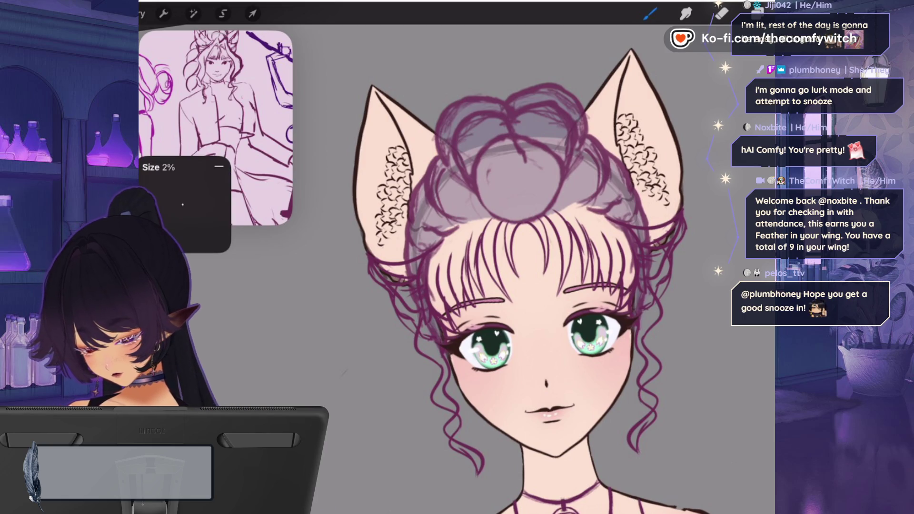
scroll(523, 143, "up", 5)
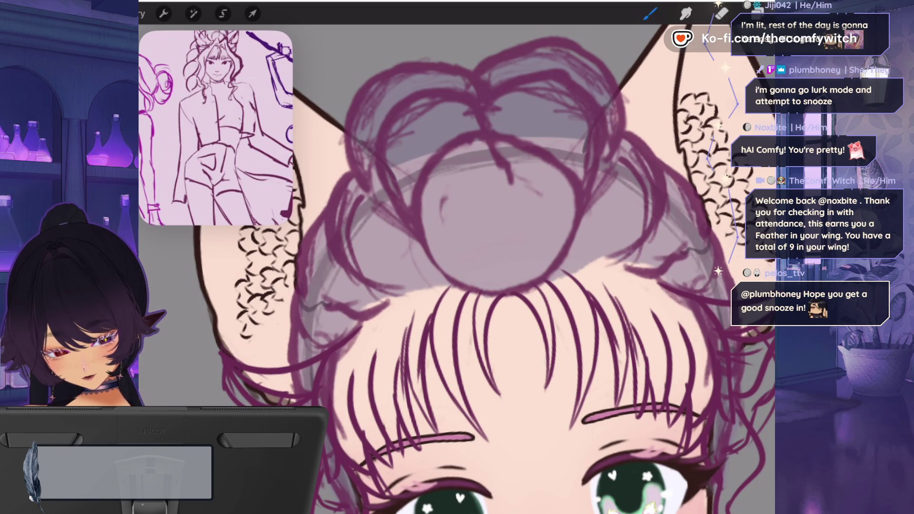
- Ink and thicken the lower arc along the bun's base
mouse_move(478, 288)
left_mouse_down()
mouse_move(537, 276)
mouse_move(550, 324)
left_mouse_up()
left_click_drag(472, 293, 478, 341)
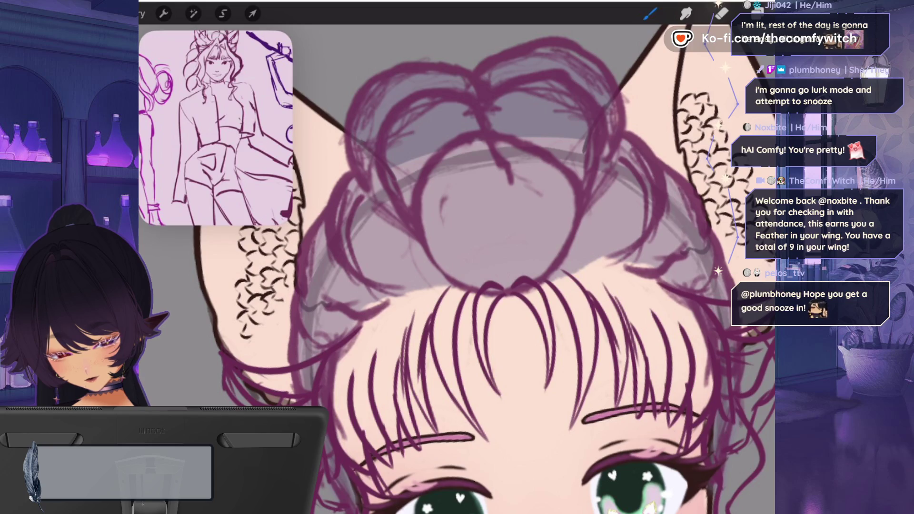
left_click_drag(538, 283, 569, 245)
left_click_drag(435, 262, 477, 294)
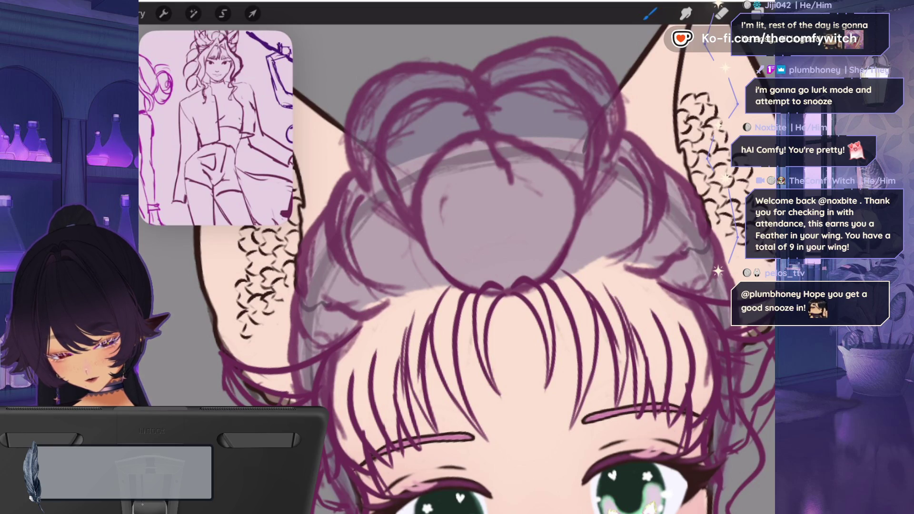
- Add many fine hair strands through the bangs on both sides
left_click_drag(592, 299, 590, 336)
left_click_drag(447, 283, 431, 323)
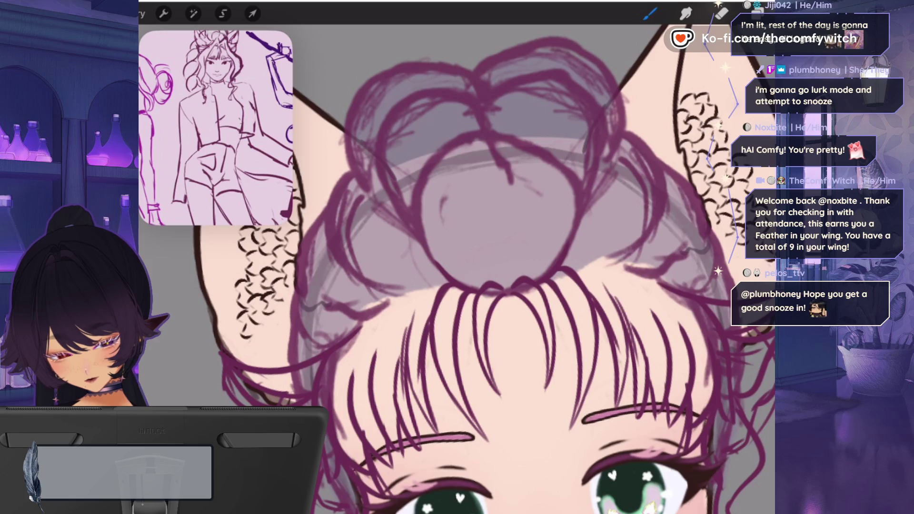
left_click_drag(602, 323, 615, 409)
left_click_drag(427, 344, 428, 395)
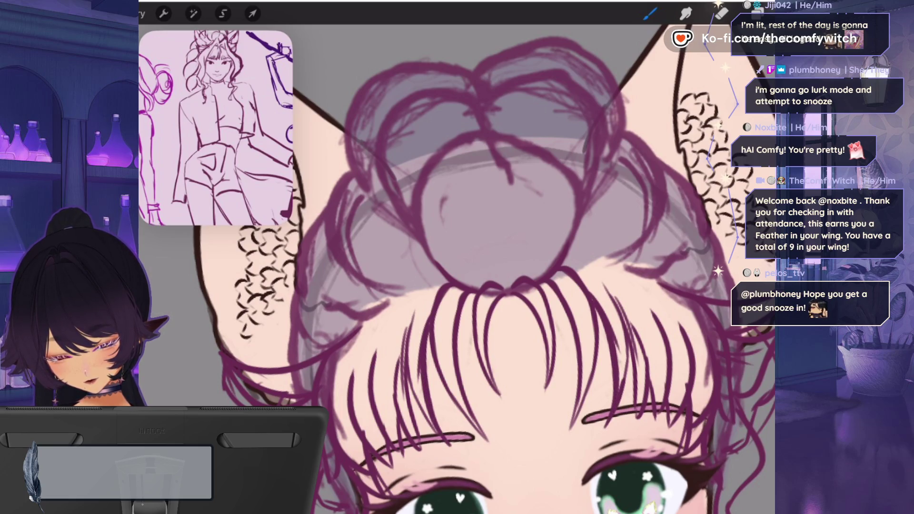
left_click_drag(626, 314, 627, 385)
left_click_drag(405, 336, 430, 433)
left_click_drag(422, 394, 419, 419)
left_click_drag(630, 358, 625, 389)
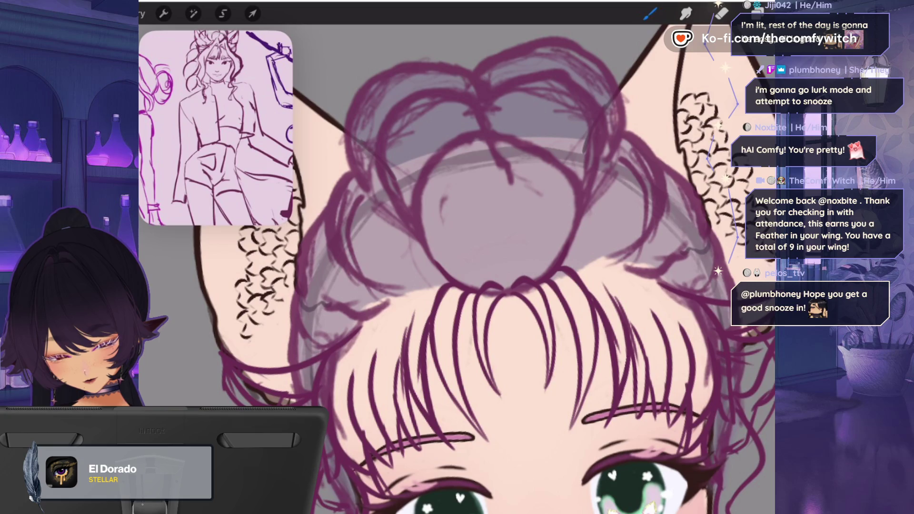
left_click_drag(439, 407, 409, 465)
left_click_drag(640, 406, 632, 429)
left_click_drag(639, 326, 653, 382)
left_click_drag(397, 361, 389, 421)
left_click_drag(431, 441, 402, 467)
left_click_drag(662, 407, 655, 423)
scroll(456, 257, "down", 5)
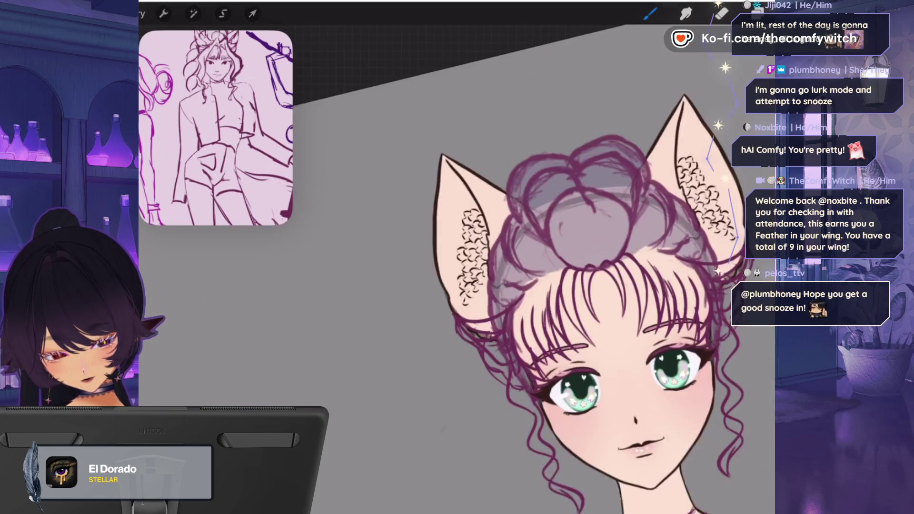
scroll(577, 274, "up", 5)
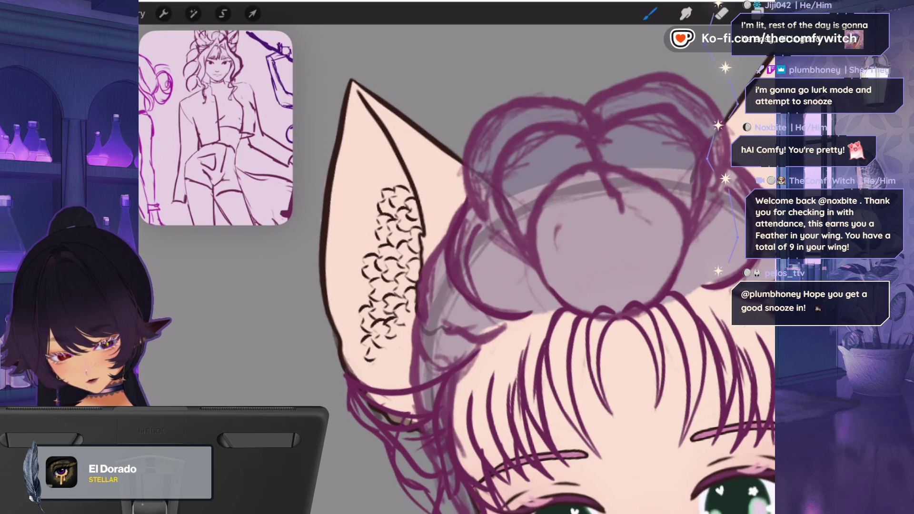
- Draw a hair curl along the left ear's edge
mouse_move(447, 234)
left_mouse_down()
mouse_move(419, 278)
mouse_move(410, 329)
left_mouse_up()
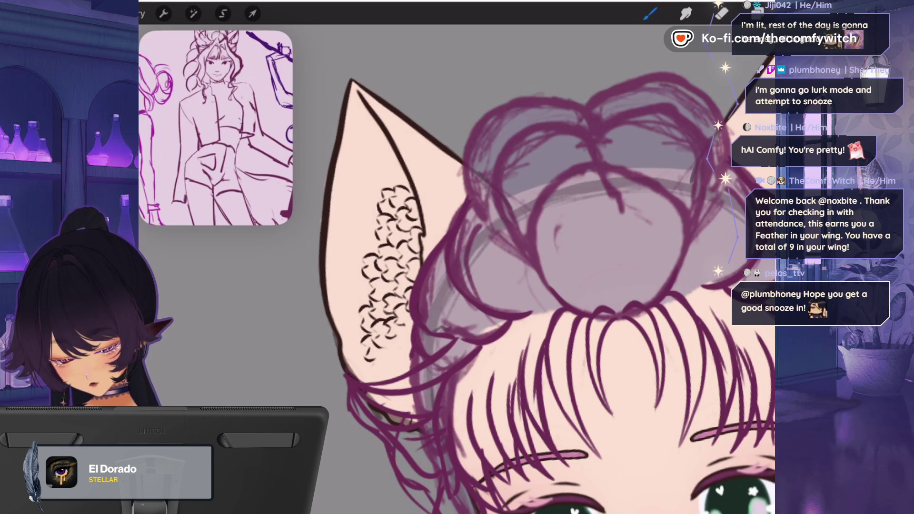
scroll(457, 257, "down", 5)
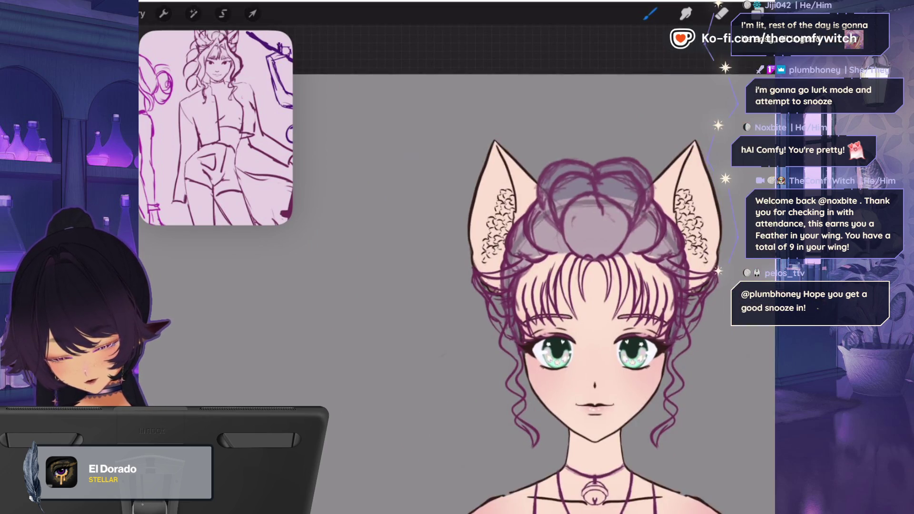
scroll(456, 257, "up", 5)
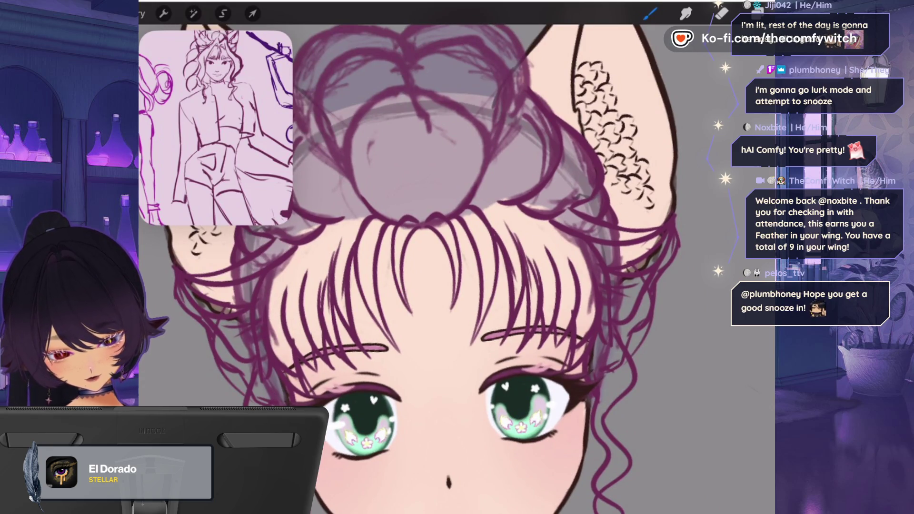
- Select Layer 18, switch to the eraser, and undo two erase strokes
left_click(756, 12)
left_click(684, 224)
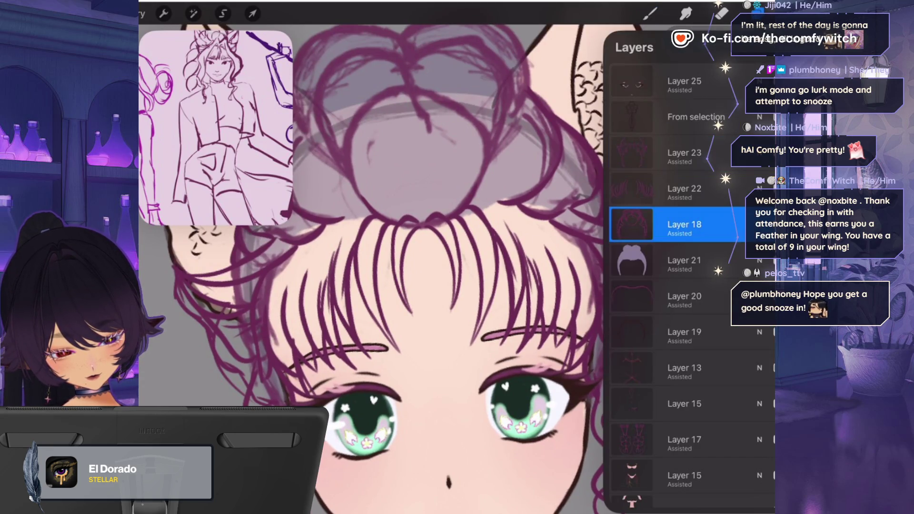
left_click(722, 13)
left_click(721, 14)
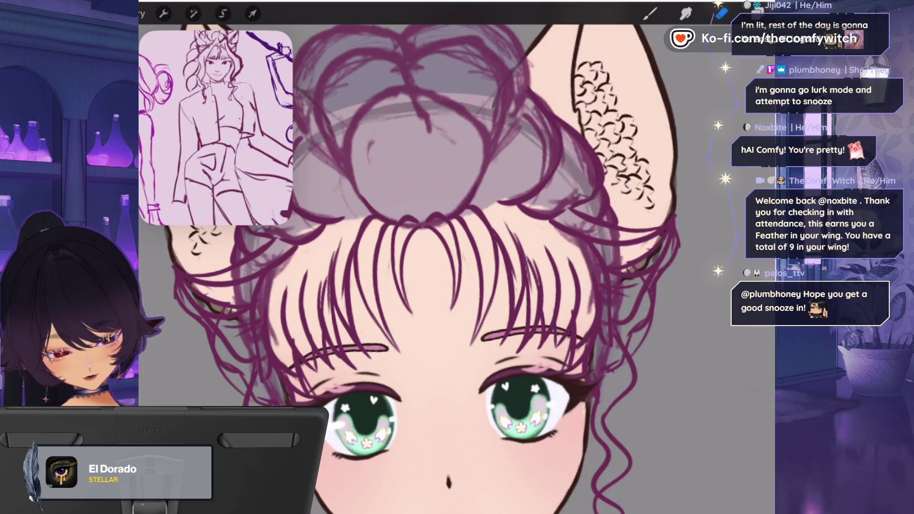
key("ctrl+z")
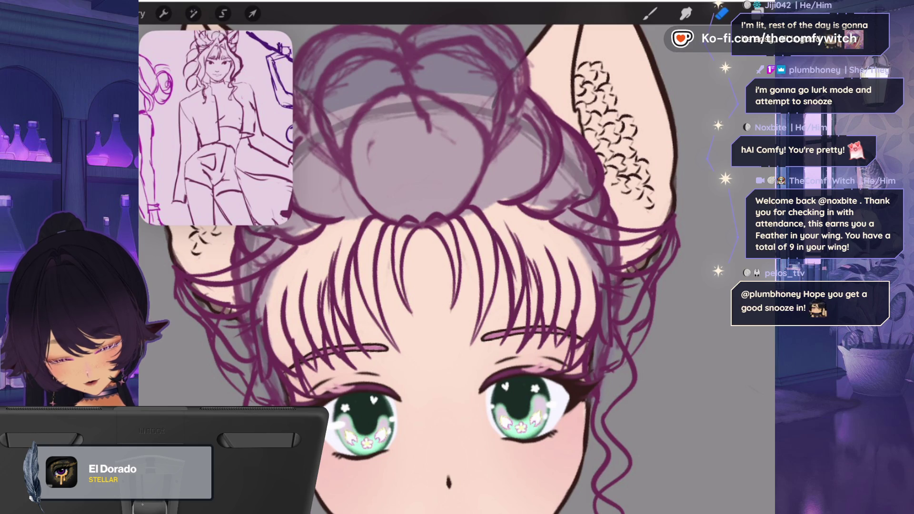
scroll(456, 257, "down", 5)
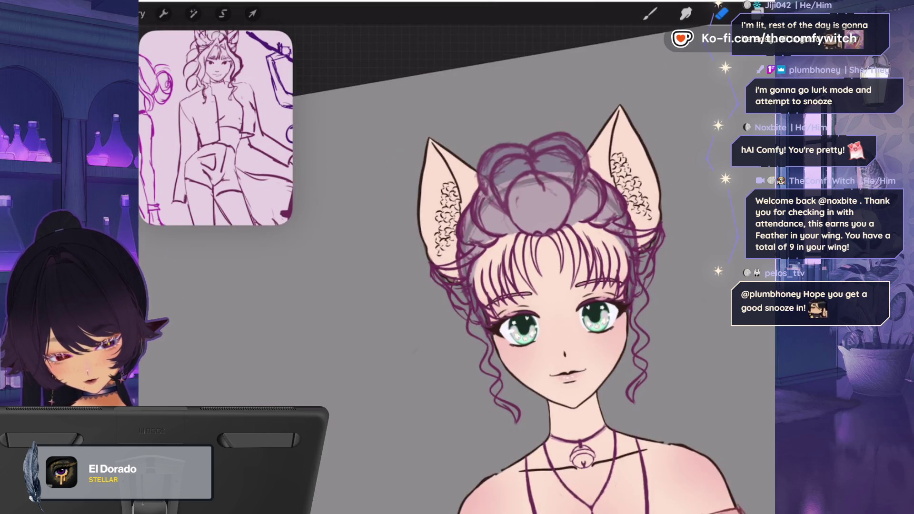
scroll(538, 286, "up", 4)
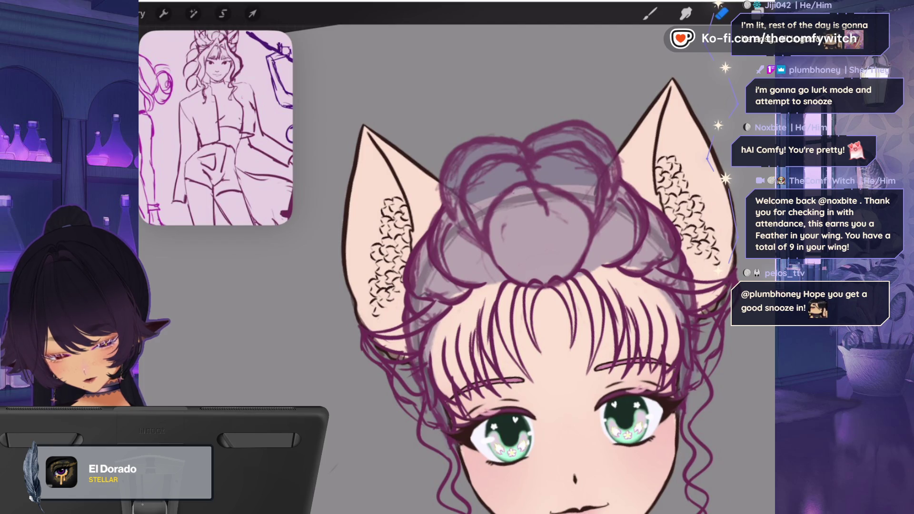
key("ctrl+z")
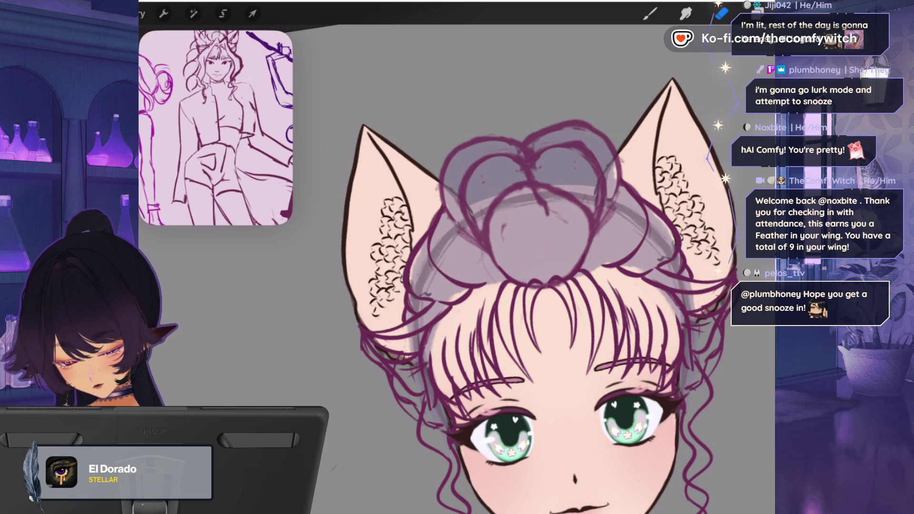
- Toggle Layer 18's visibility off and on, then make Layer 23 active with the eraser
left_click(758, 13)
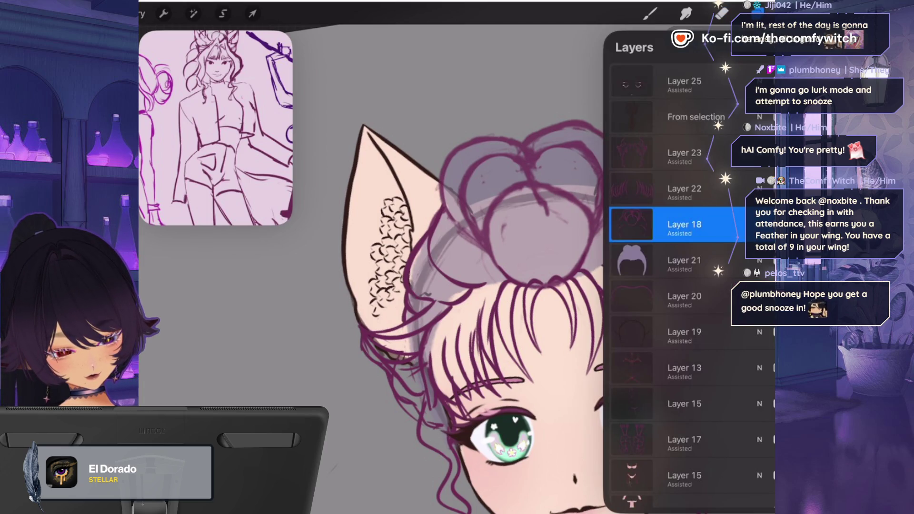
left_click(762, 225)
left_click(761, 224)
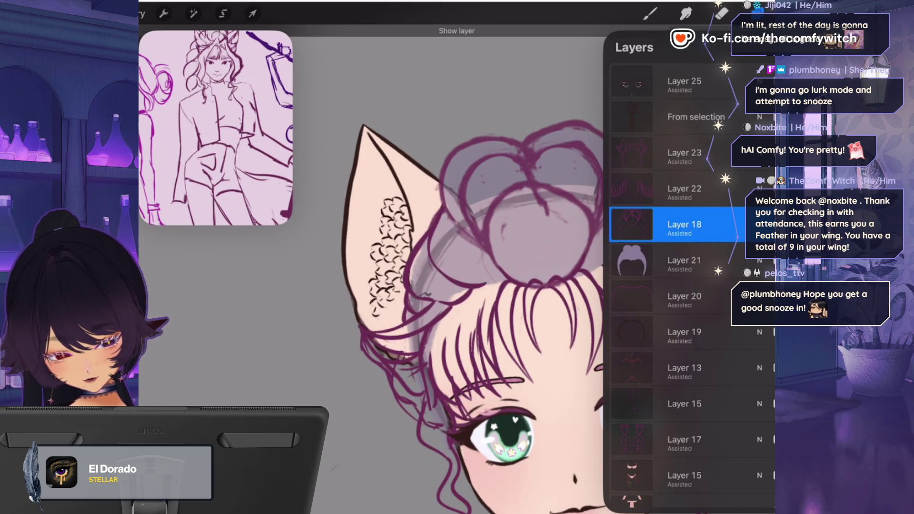
left_click(683, 153)
left_click(722, 14)
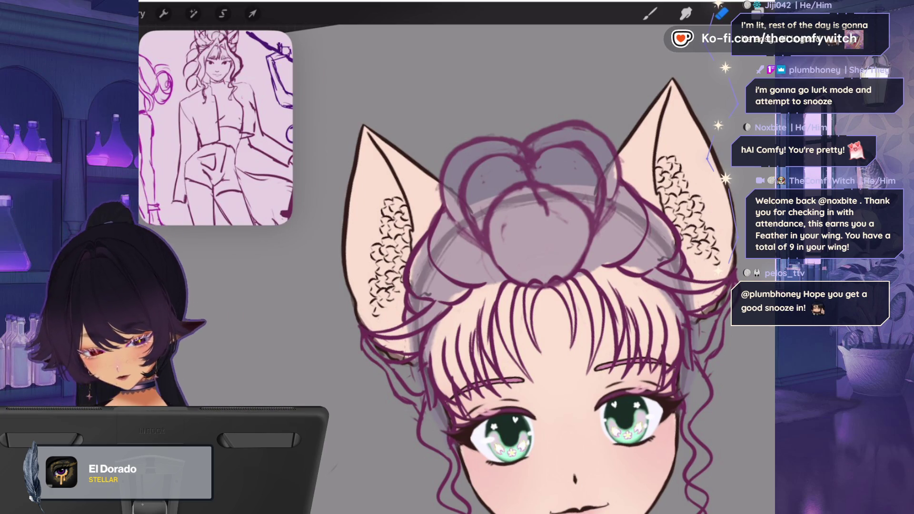
key("l")
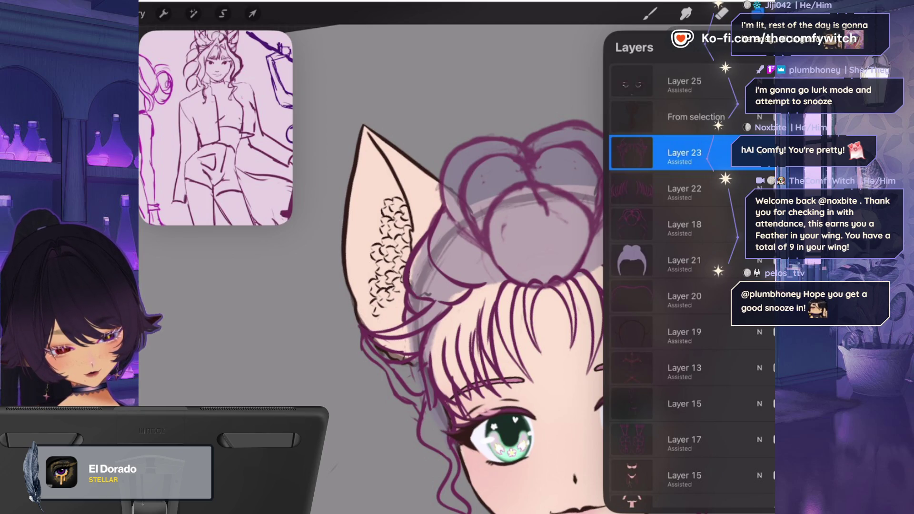
- Select Layer 21 and pick a pale, light lavender purple
left_click(683, 260)
key("c")
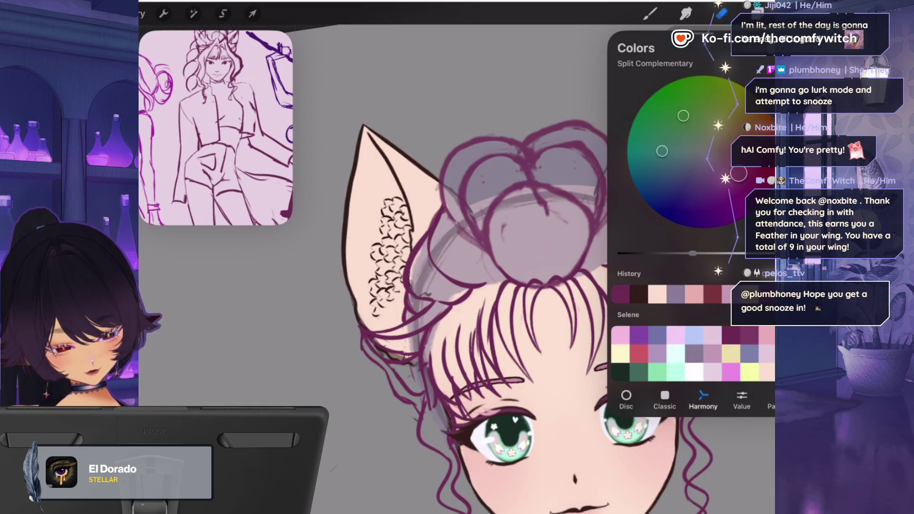
left_click(657, 294)
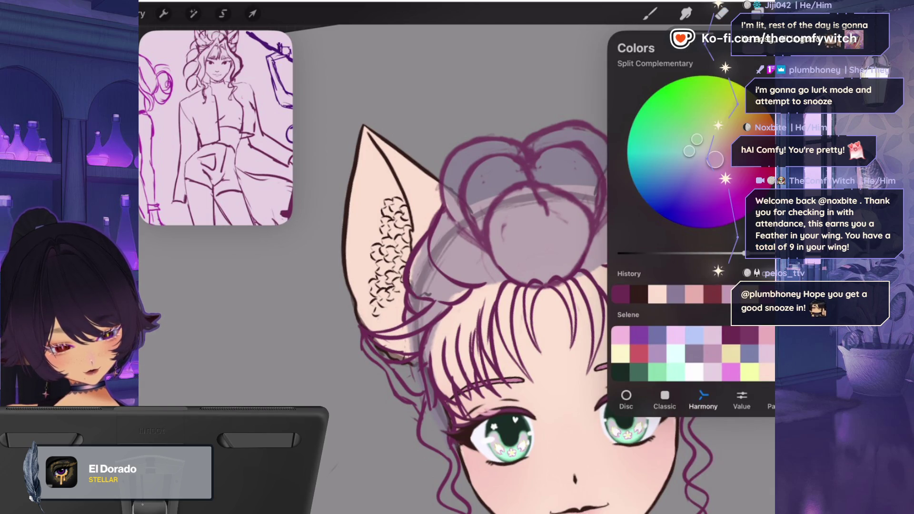
key("b")
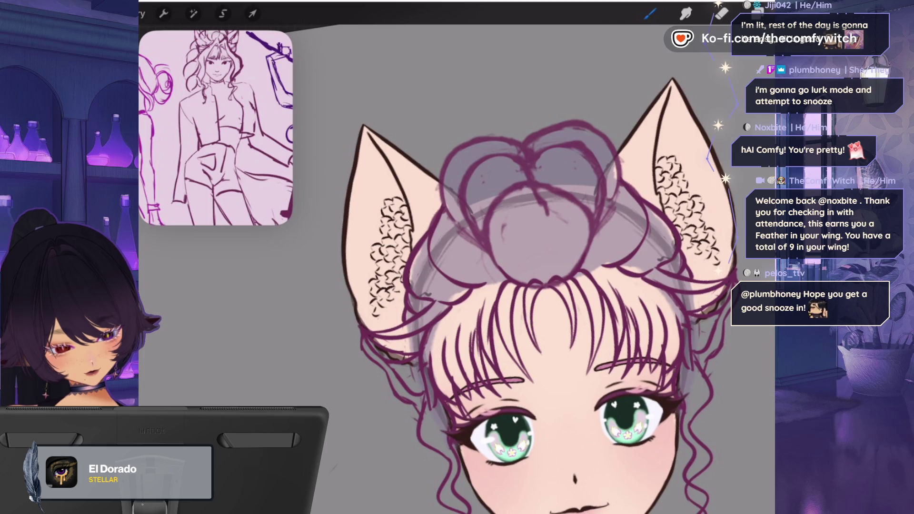
left_click(757, 13)
left_click(757, 13)
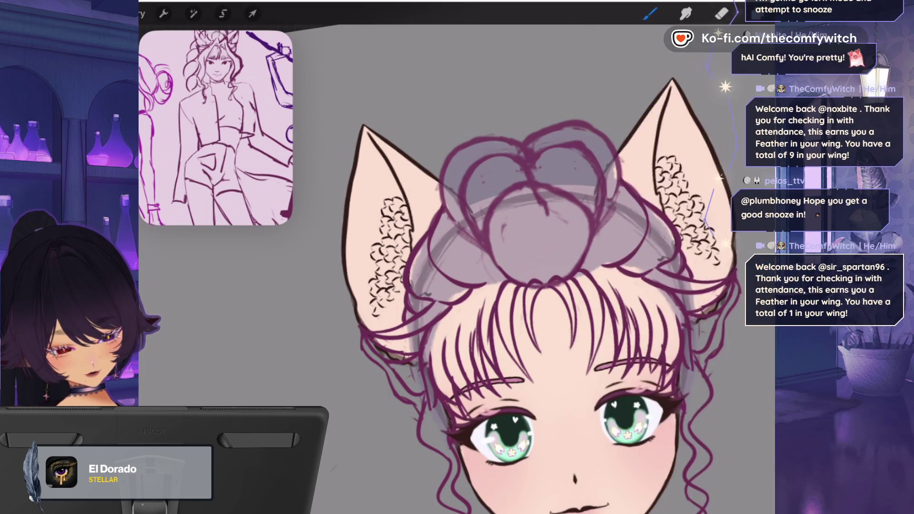
left_click(788, 13)
left_click_drag(715, 159, 705, 165)
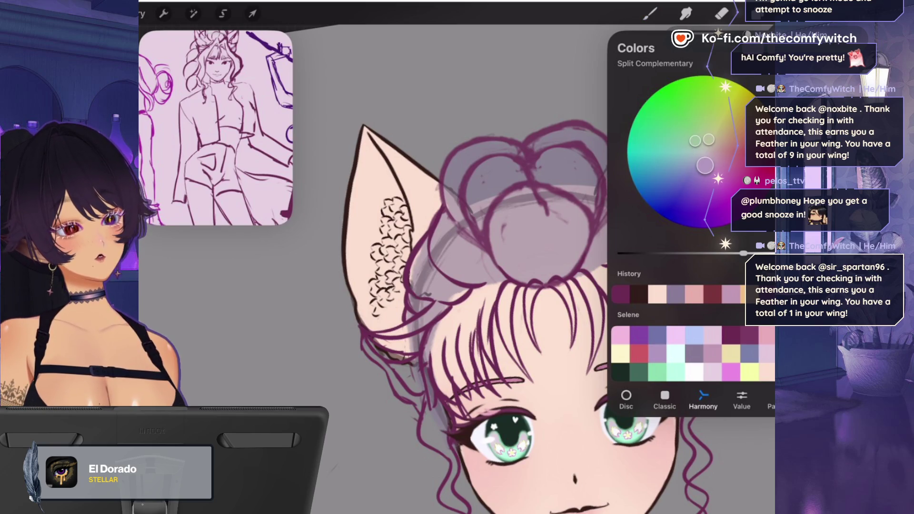
- Set the brush size to 16% and ColorDrop the lavender into the hair
left_click(650, 13)
left_click(650, 13)
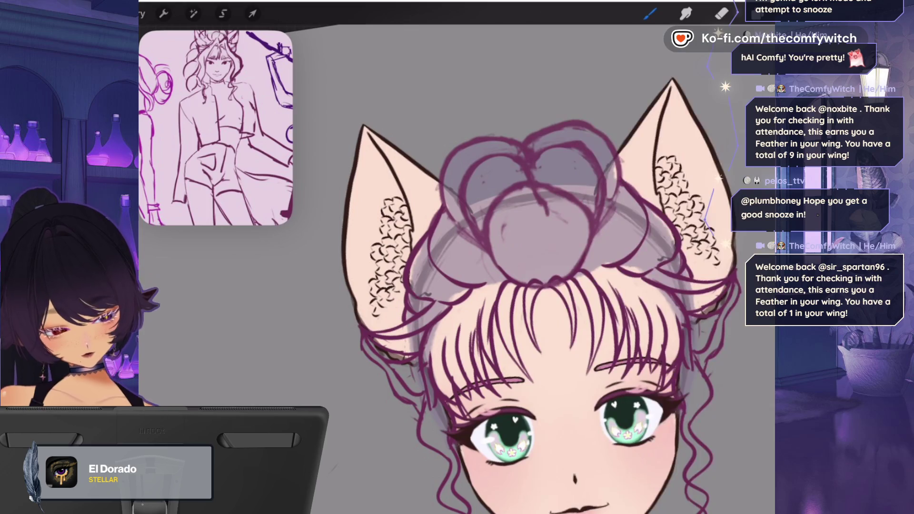
left_click_drag(125, 143, 125, 157)
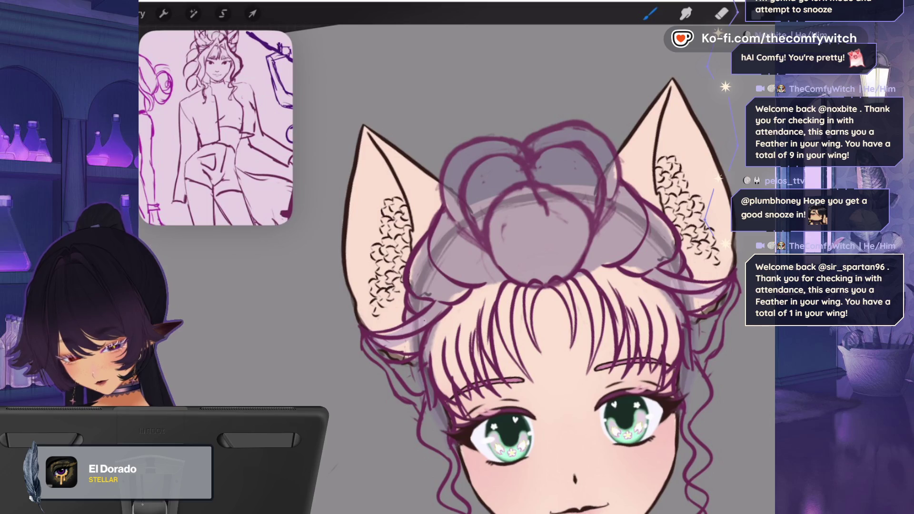
left_click_drag(756, 13, 583, 167)
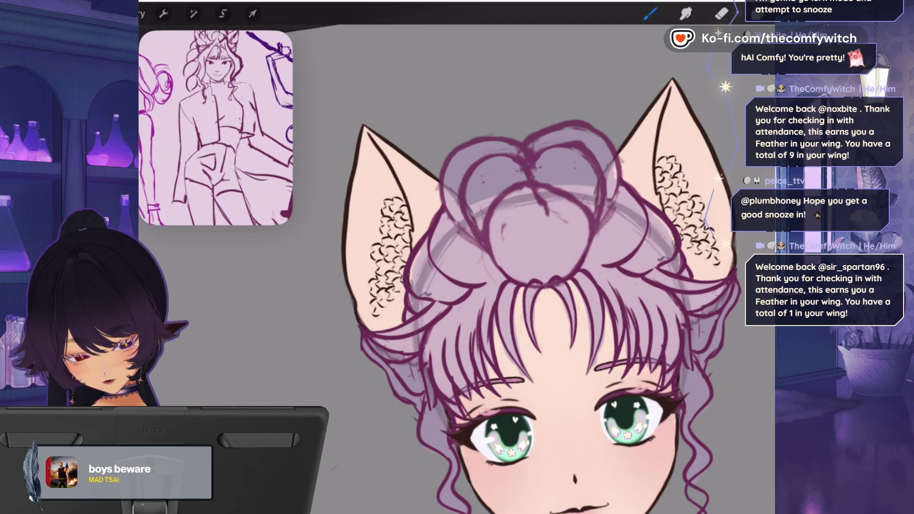
left_click(757, 13)
left_click(684, 224)
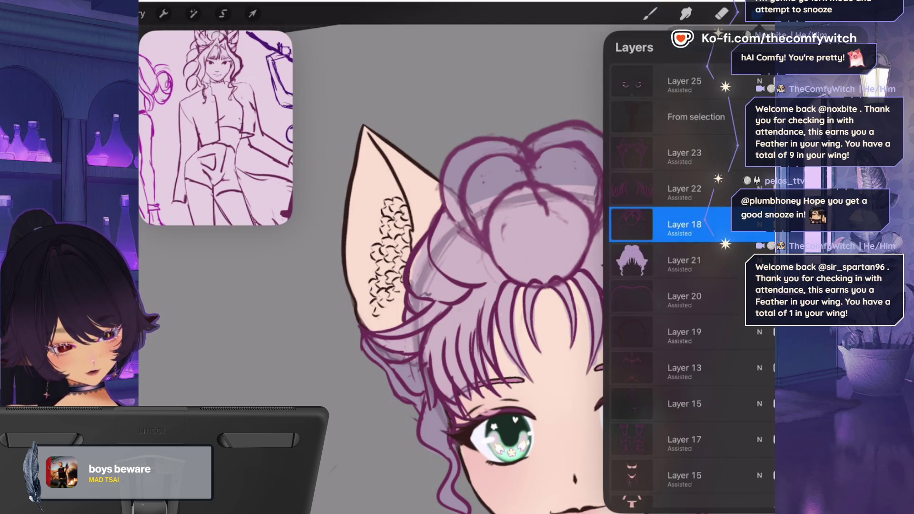
left_click(721, 13)
left_click(722, 13)
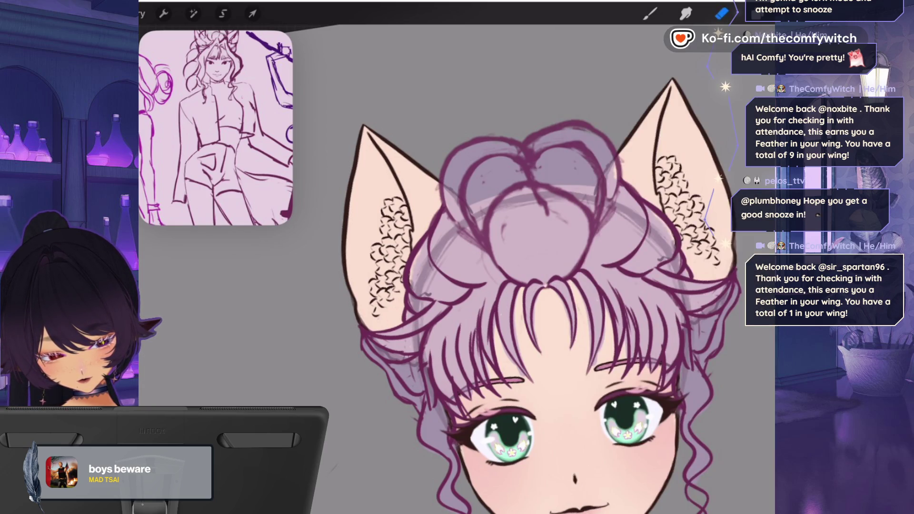
left_click(756, 13)
left_click(684, 260)
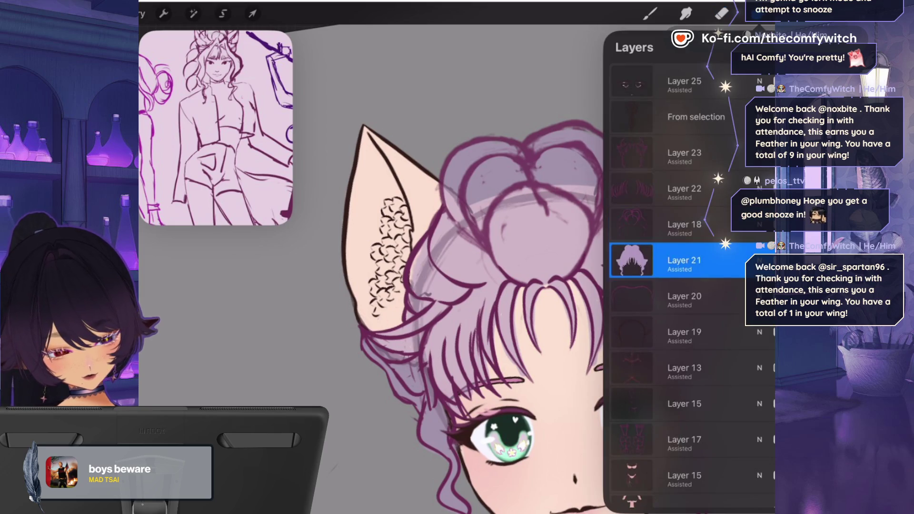
left_click(650, 13)
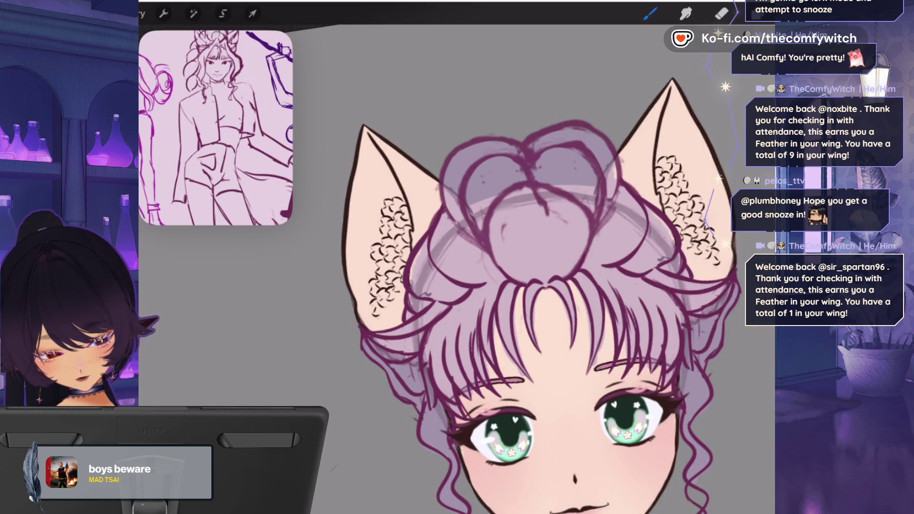
scroll(500, 267, "down", 5)
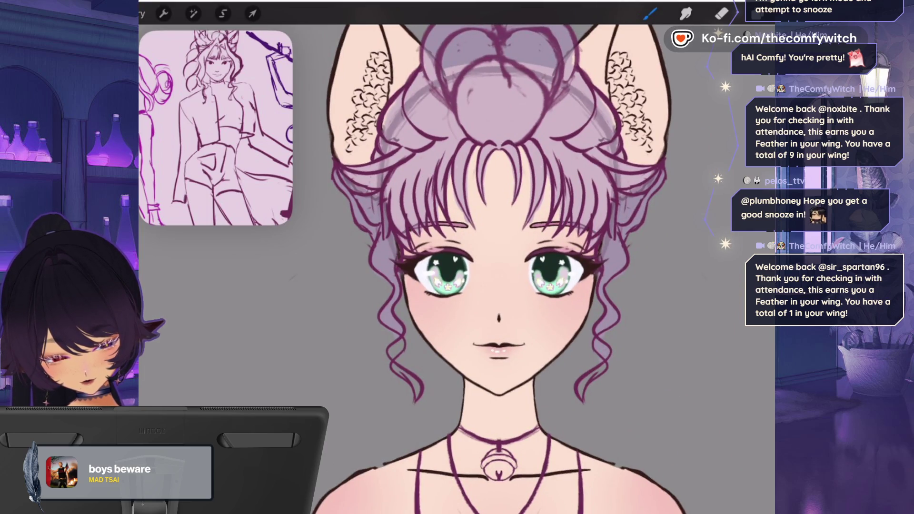
scroll(500, 267, "down", 5)
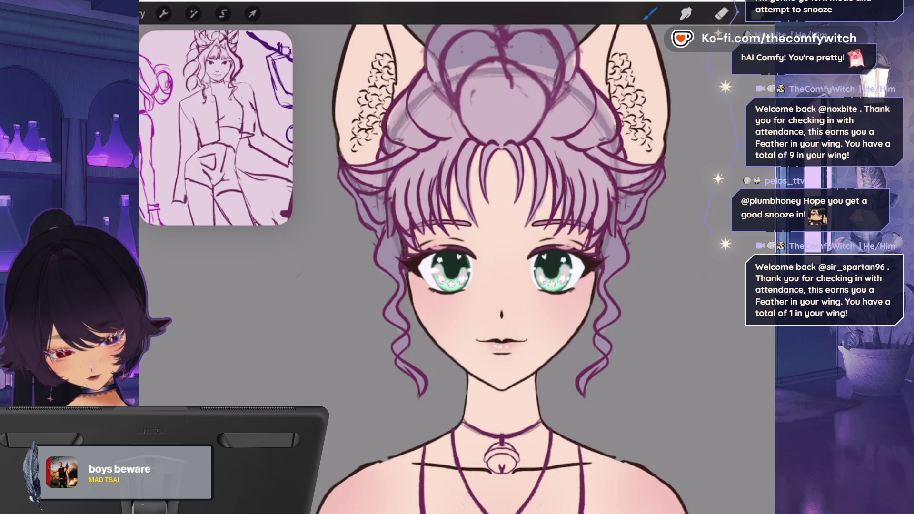
scroll(547, 309, "up", 2)
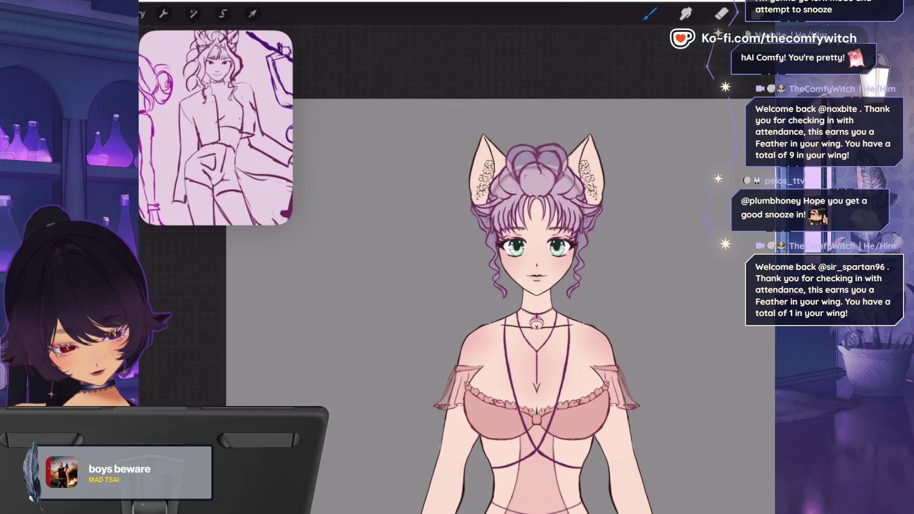
scroll(499, 285, "up", 3)
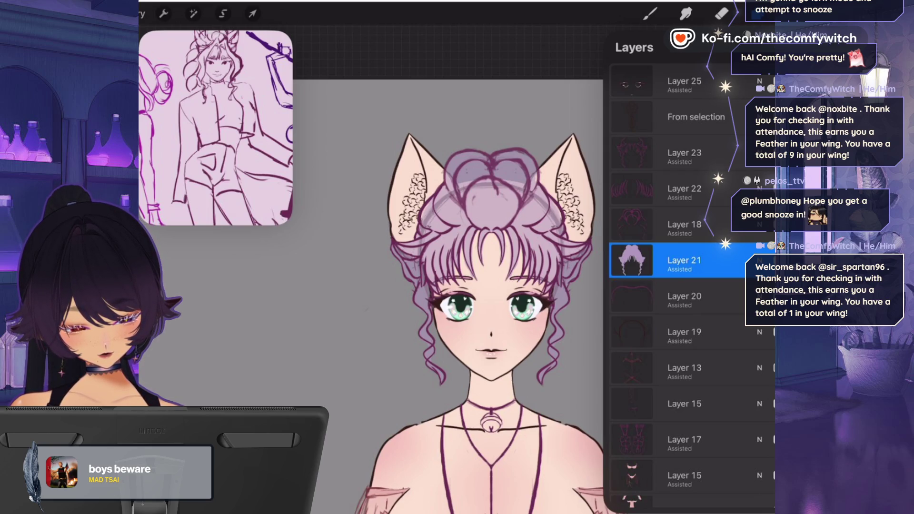
- Select Layer 18, the hair line layer, and pick a dark magenta colour
left_click(684, 224)
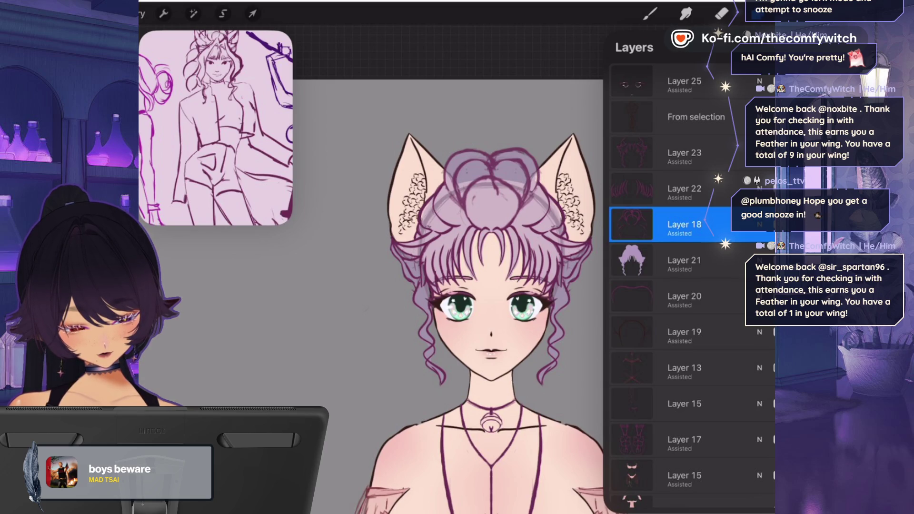
left_click(792, 13)
left_click(639, 293)
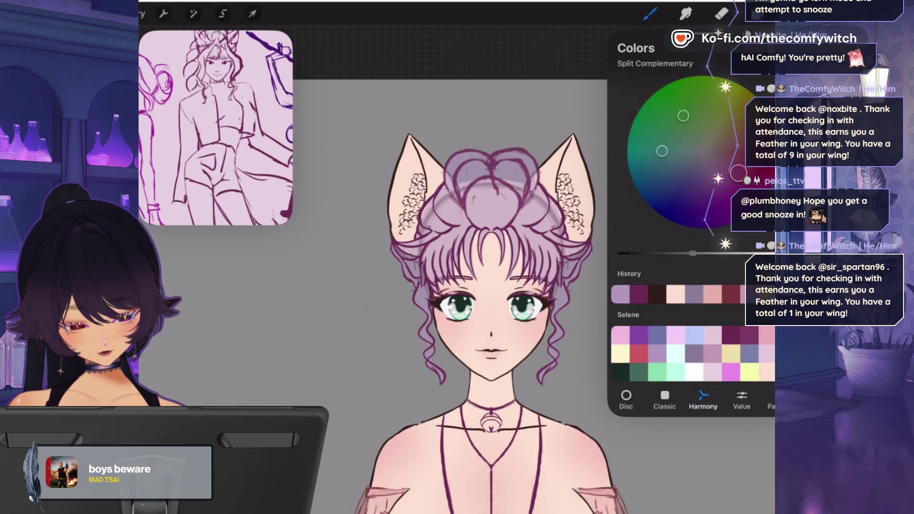
left_click(757, 13)
left_click(756, 13)
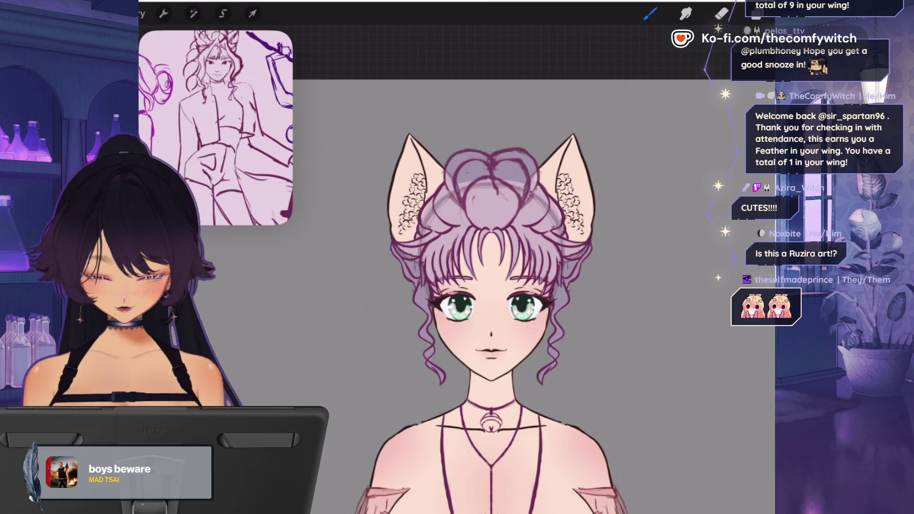
- Scroll down the layer list and select Layer 25
scroll(216, 128, "down", 3)
left_click(761, 14)
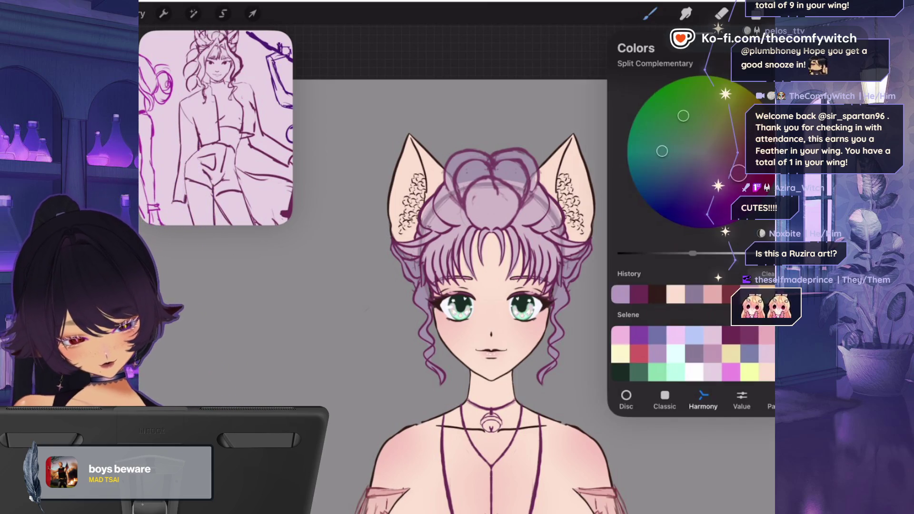
left_click(754, 15)
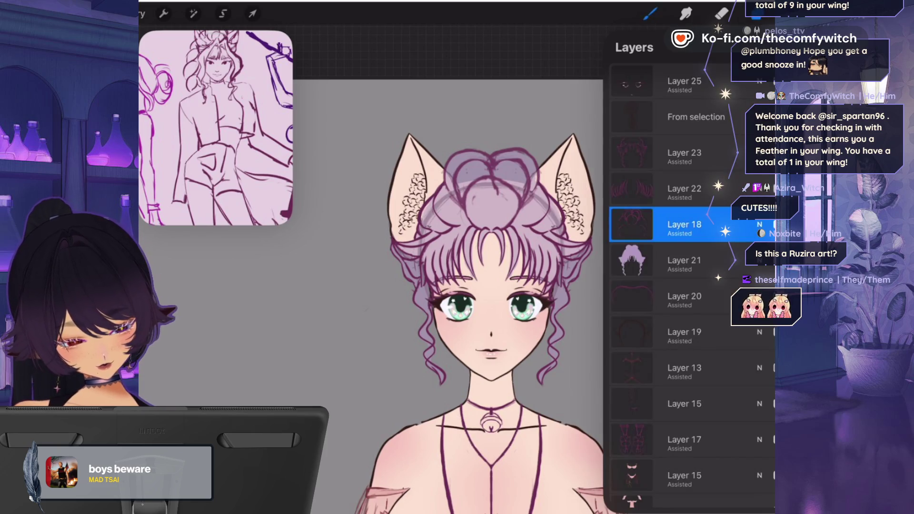
scroll(681, 286, "down", 5)
left_click(680, 386)
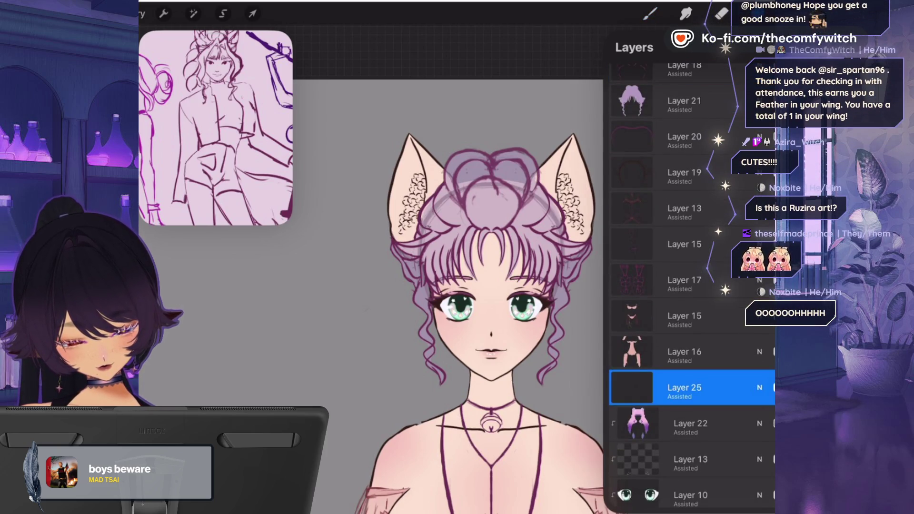
left_click(649, 14)
left_click(650, 14)
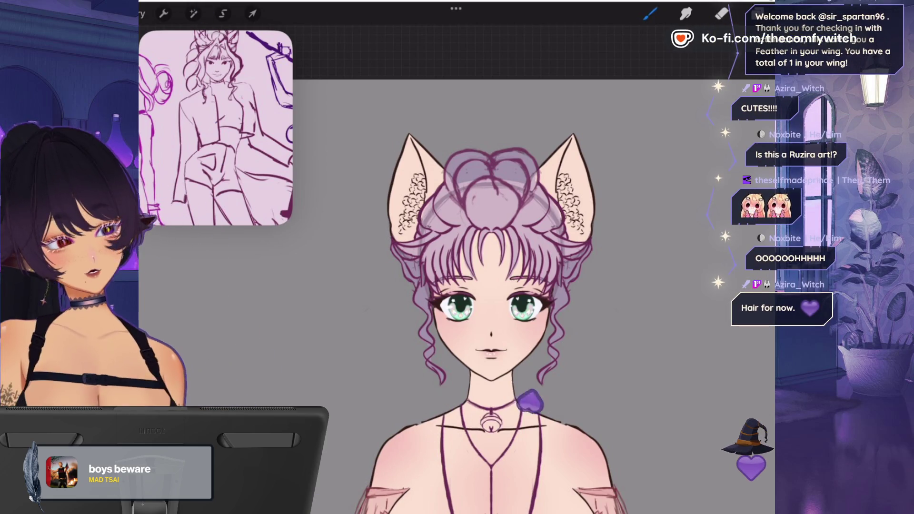
- Scroll back up the layer list, make Layer 23 the working layer, and close the panels
scroll(491, 404, "up", 5)
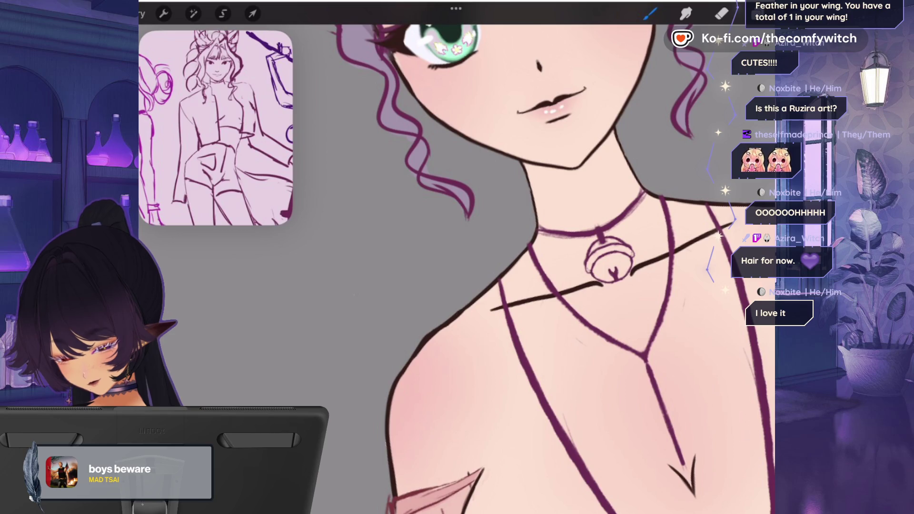
scroll(505, 286, "down", 5)
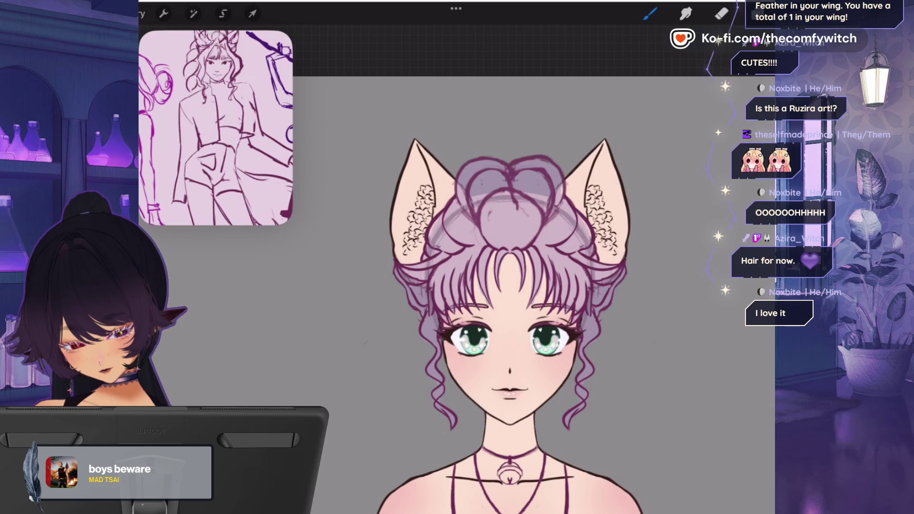
left_click(757, 13)
scroll(690, 286, "up", 5)
left_click(685, 152)
left_click(757, 13)
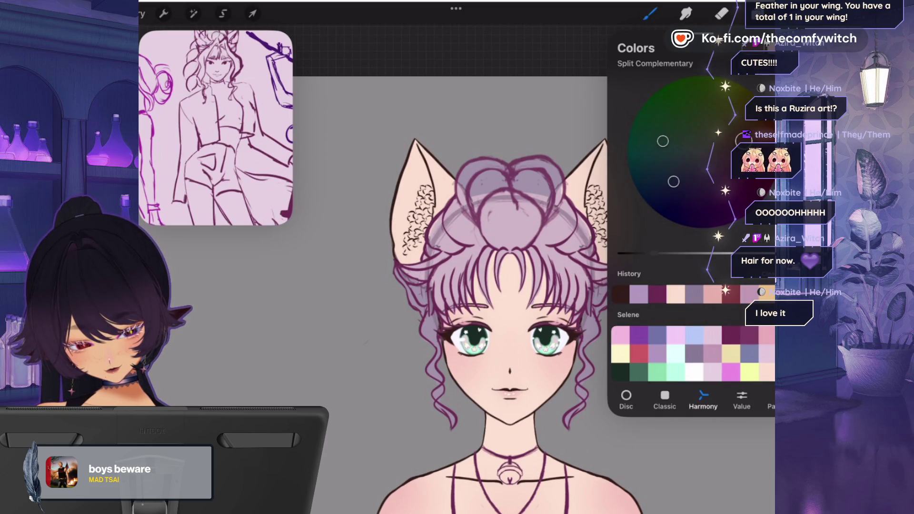
left_click(757, 14)
left_click(758, 13)
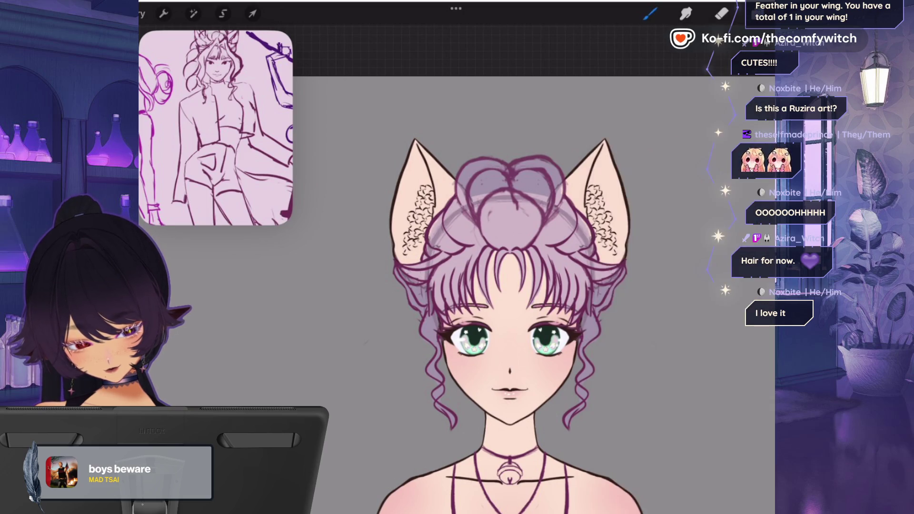
- Lower Layer 23's opacity to about 60% and choose an inking brush
scroll(476, 238, "up", 10)
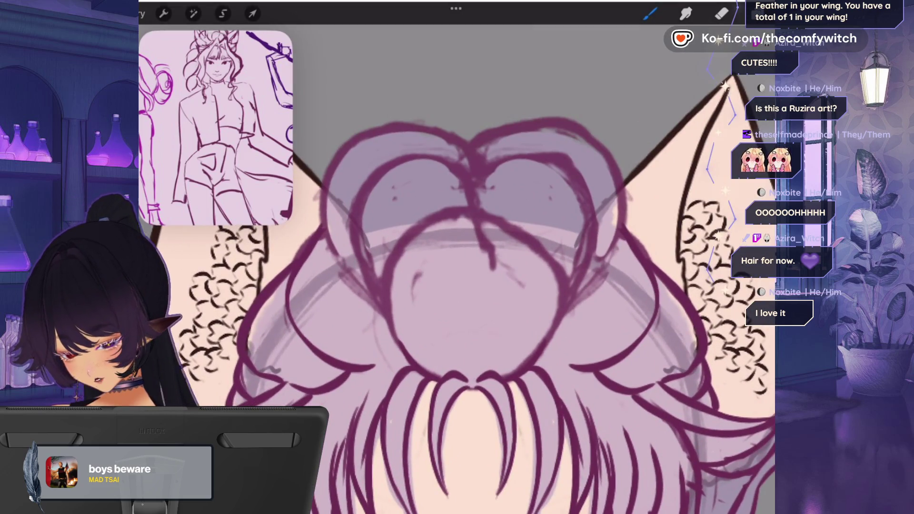
left_click(757, 14)
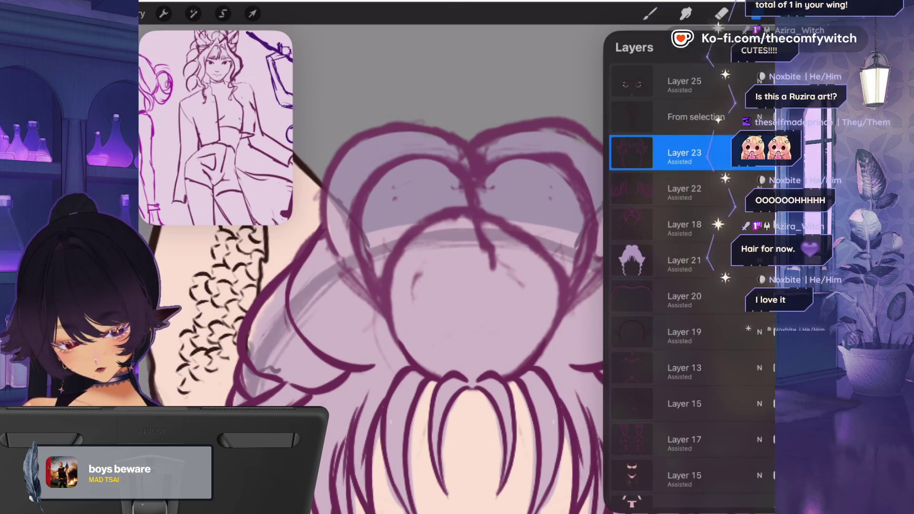
left_click(759, 153)
left_click_drag(742, 267, 681, 267)
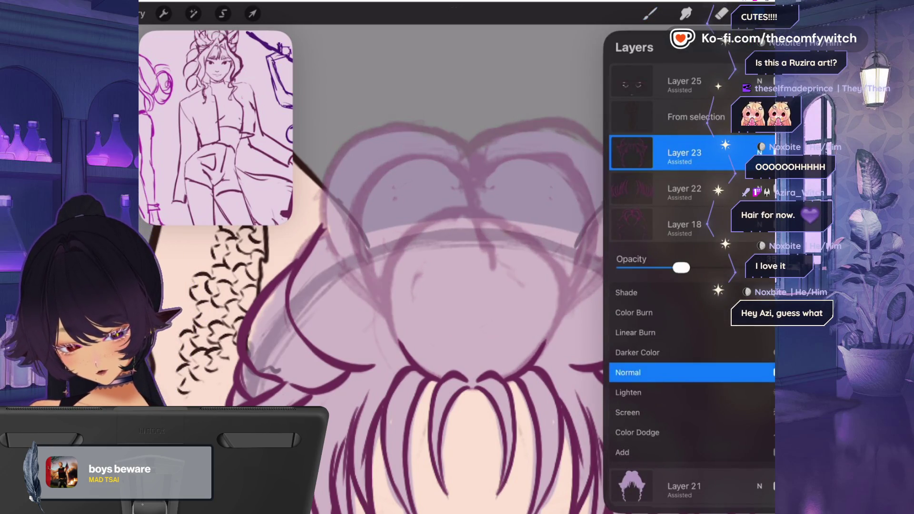
left_click(759, 153)
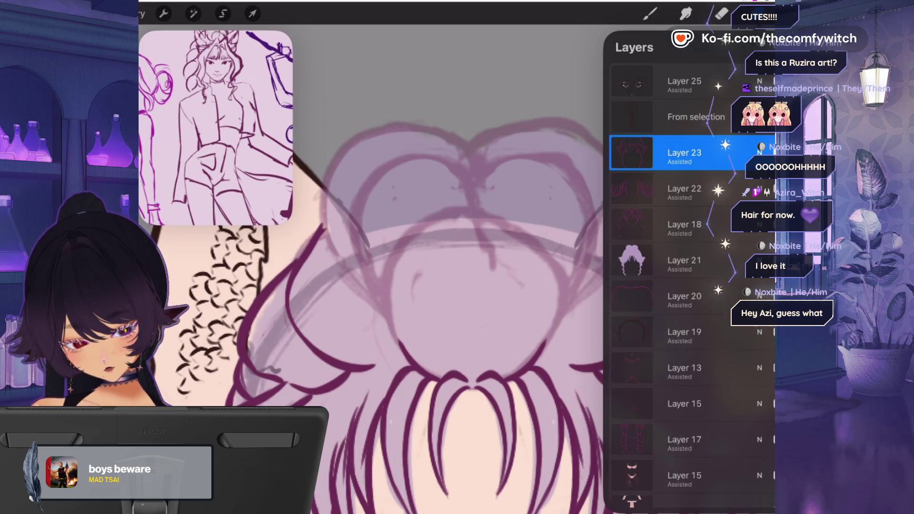
left_click(649, 13)
left_click(650, 14)
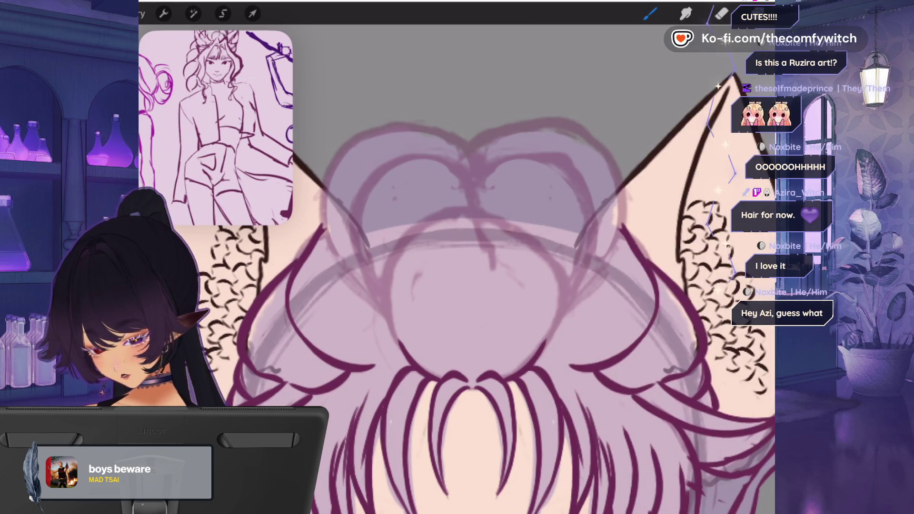
- Ink the top outline of the hair and extend it down both sides
mouse_move(473, 140)
left_mouse_down()
mouse_move(512, 123)
mouse_move(577, 123)
mouse_move(621, 177)
left_mouse_up()
mouse_move(469, 139)
left_mouse_down()
mouse_move(378, 119)
mouse_move(322, 180)
left_mouse_up()
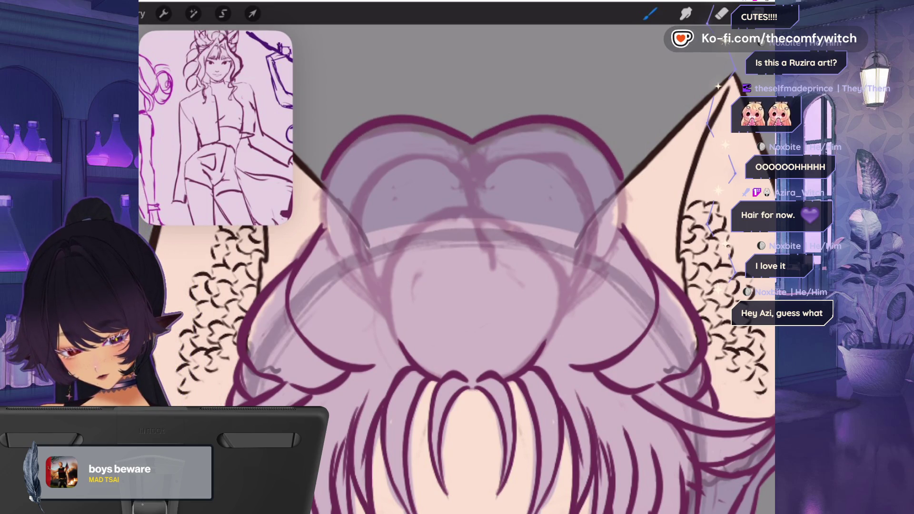
left_click_drag(622, 181, 627, 231)
left_click_drag(319, 205, 350, 272)
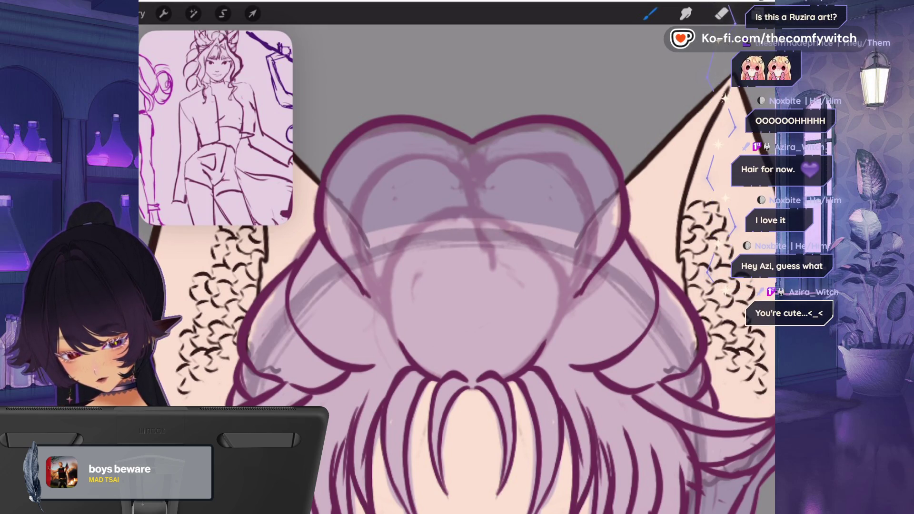
- Draw the inner bun curve in both halves, lengthen its ends, and add upper arcs
left_click_drag(472, 172, 598, 229)
left_click_drag(471, 174, 344, 227)
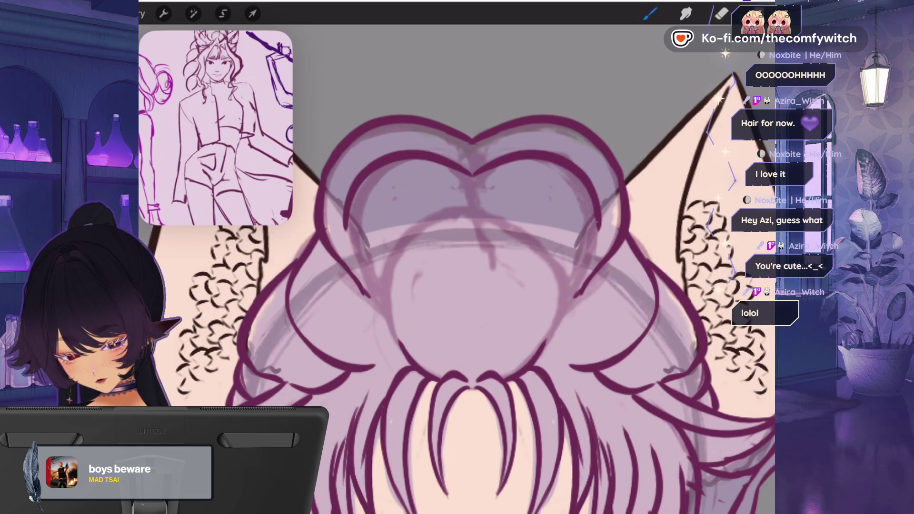
left_click_drag(599, 224, 578, 295)
left_click_drag(344, 228, 385, 328)
left_click_drag(576, 297, 557, 331)
left_click_drag(373, 260, 388, 339)
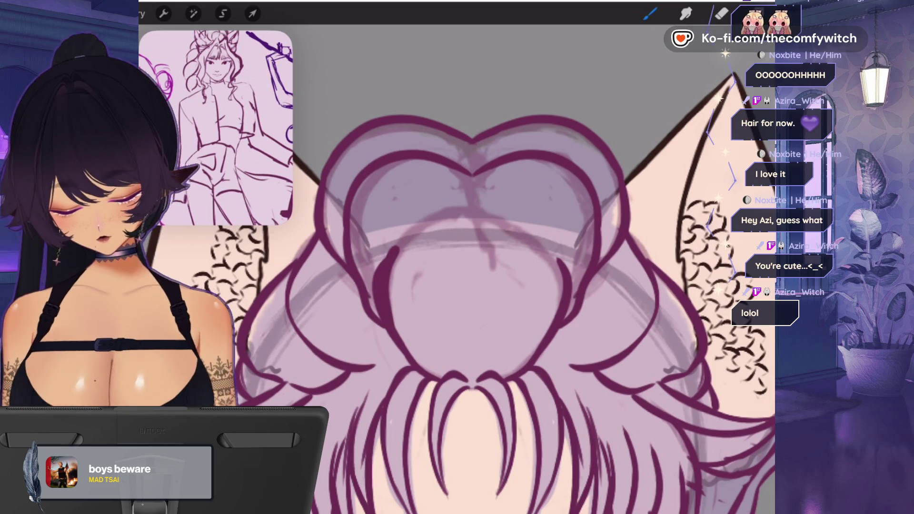
left_click_drag(404, 230, 483, 222)
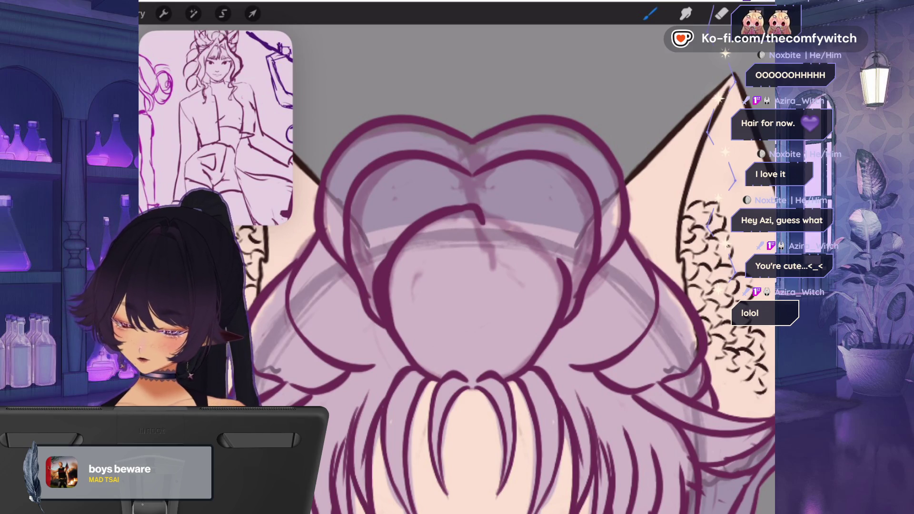
mouse_move(556, 264)
left_mouse_down()
mouse_move(521, 232)
mouse_move(478, 220)
mouse_move(489, 248)
left_mouse_up()
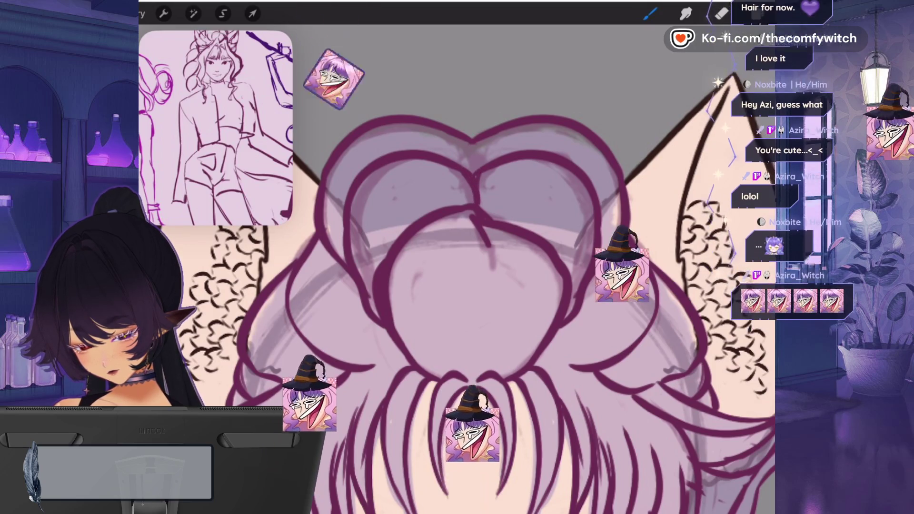
scroll(456, 267, "down", 5)
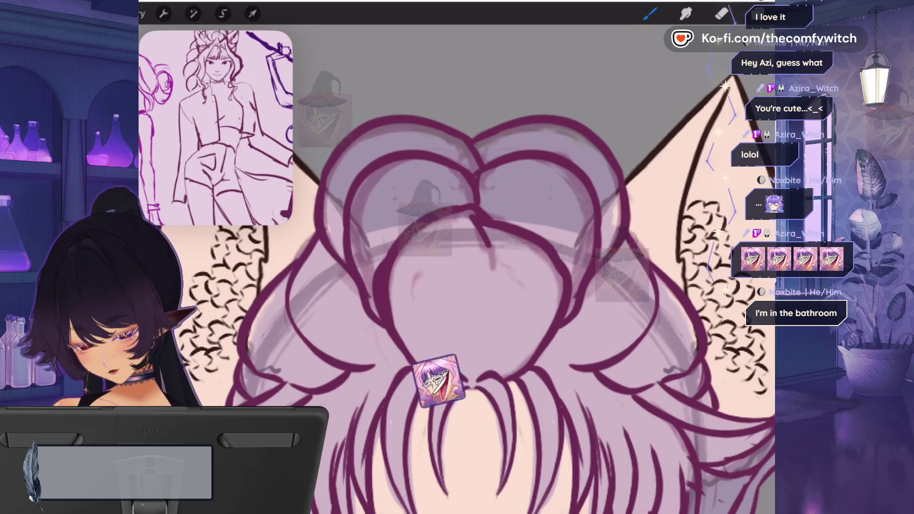
scroll(645, 211, "up", 5)
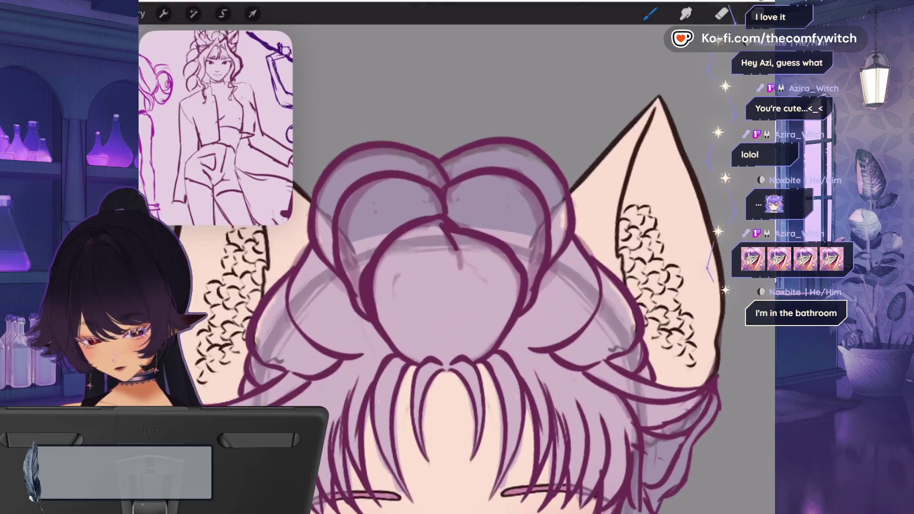
- Try two hair strokes beside the right ear, undo them, and show the layer list
left_click_drag(527, 339, 569, 308)
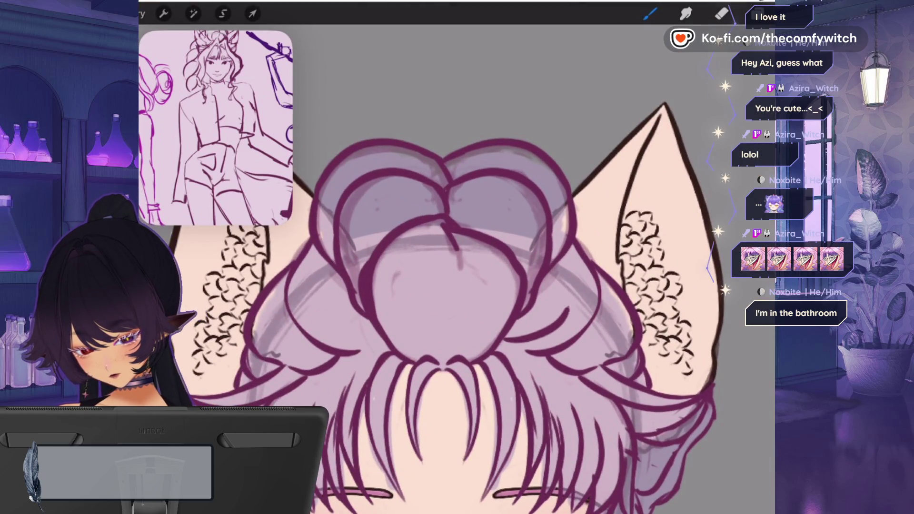
key("ctrl+z")
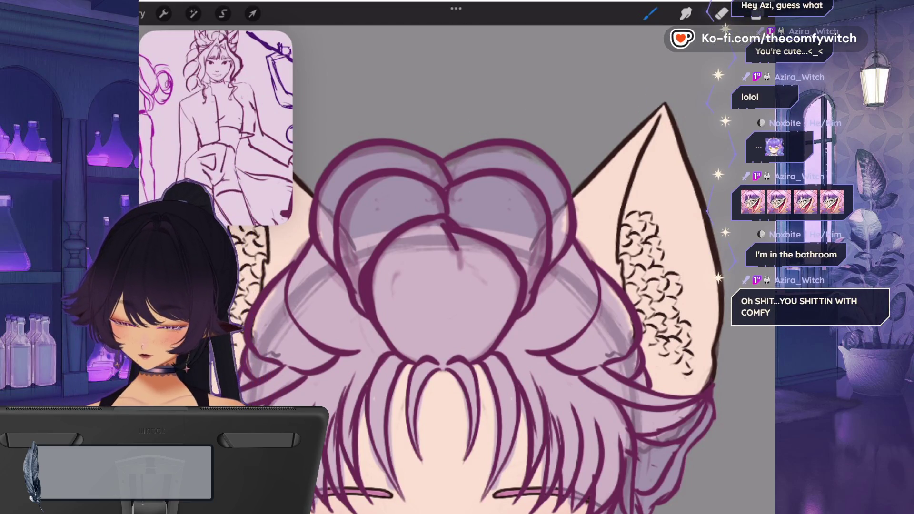
left_click_drag(526, 339, 593, 291)
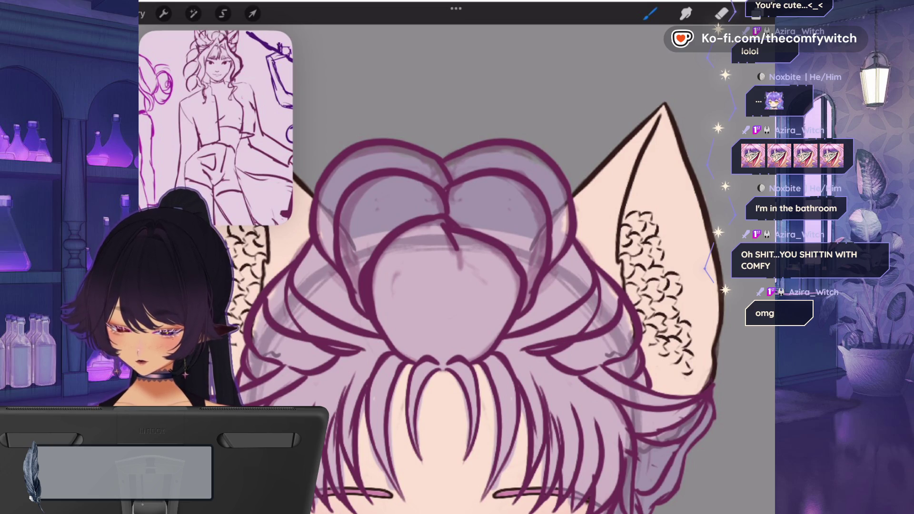
key("ctrl+z")
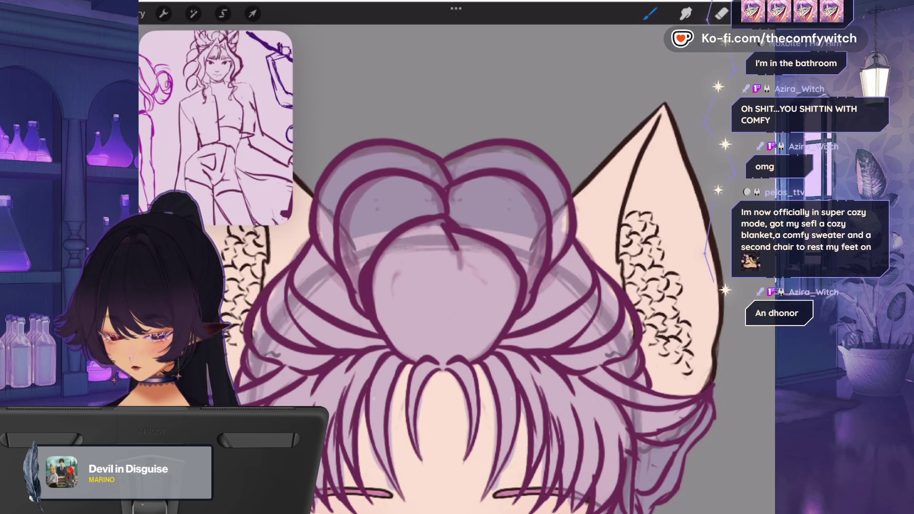
key("ctrl+z")
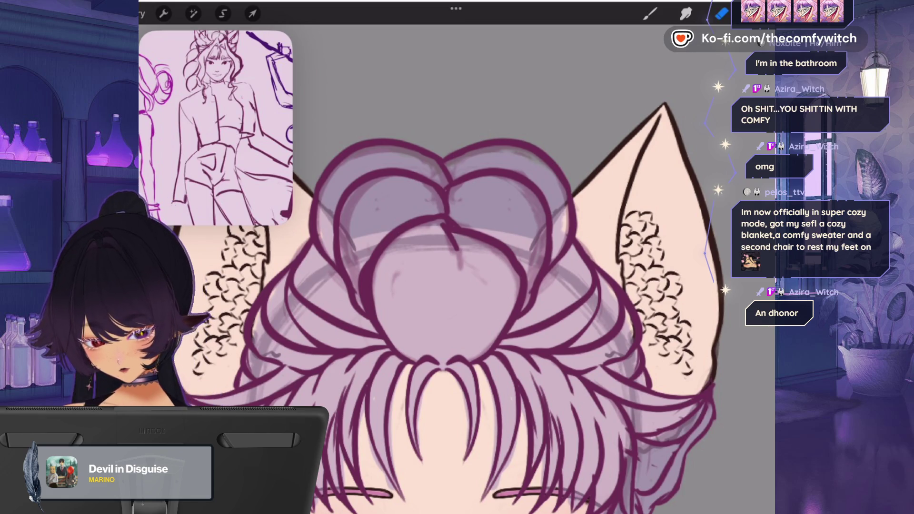
key("l")
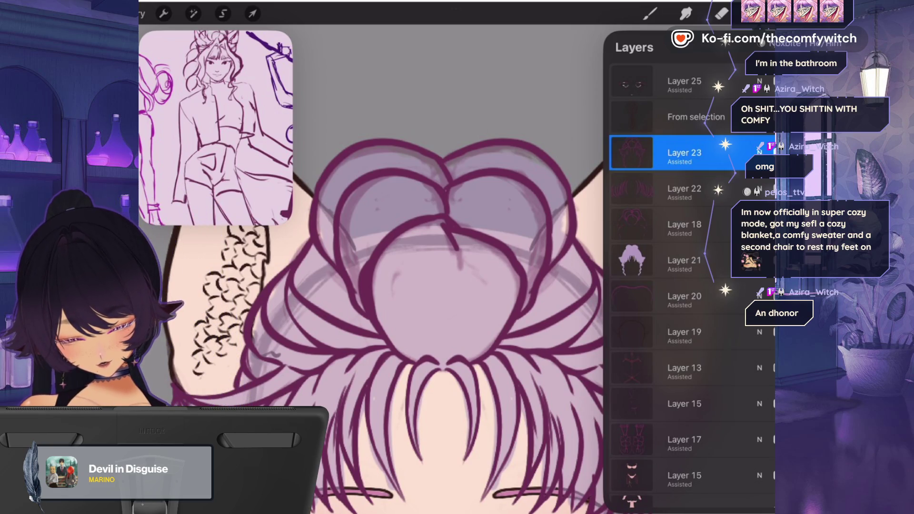
- Undo a small stroke, then return to Layer 23 after briefly selecting Layer 22
key("ctrl+z")
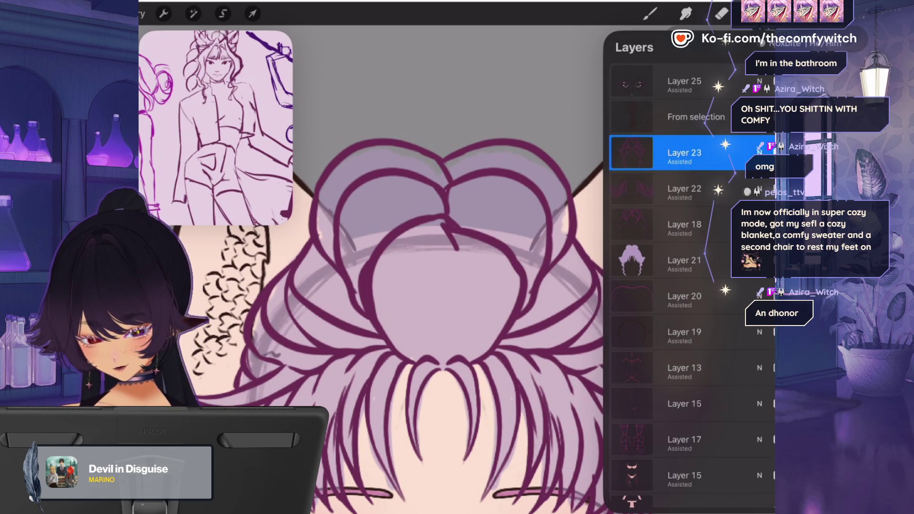
left_click(650, 13)
scroll(457, 266, "down", 3)
scroll(457, 266, "up", 4)
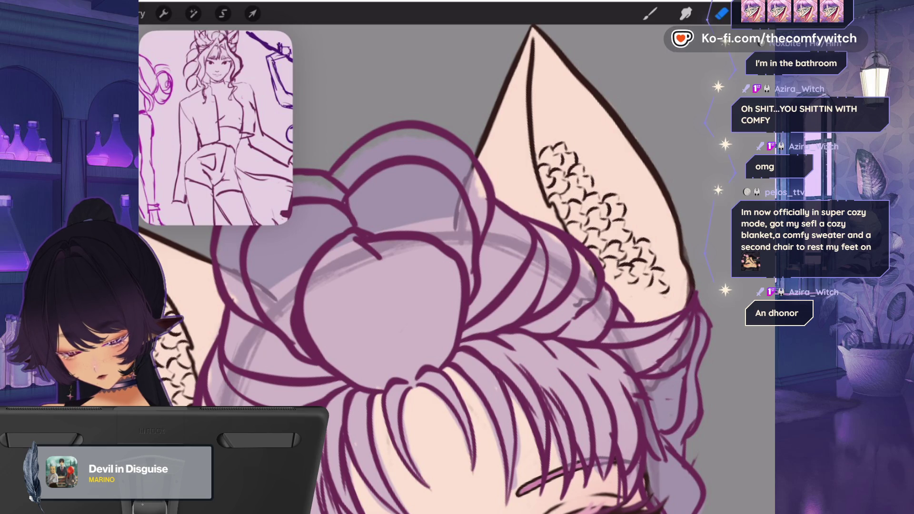
scroll(547, 286, "down", 5)
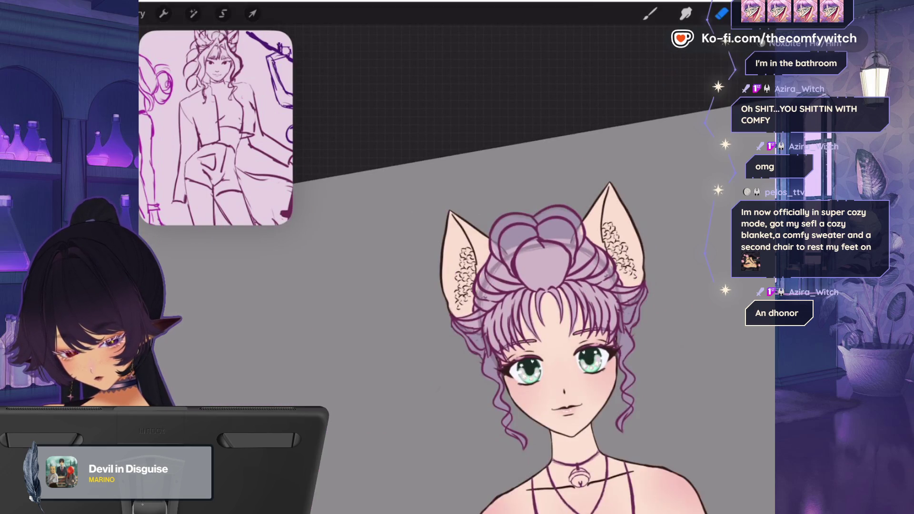
scroll(523, 262, "up", 5)
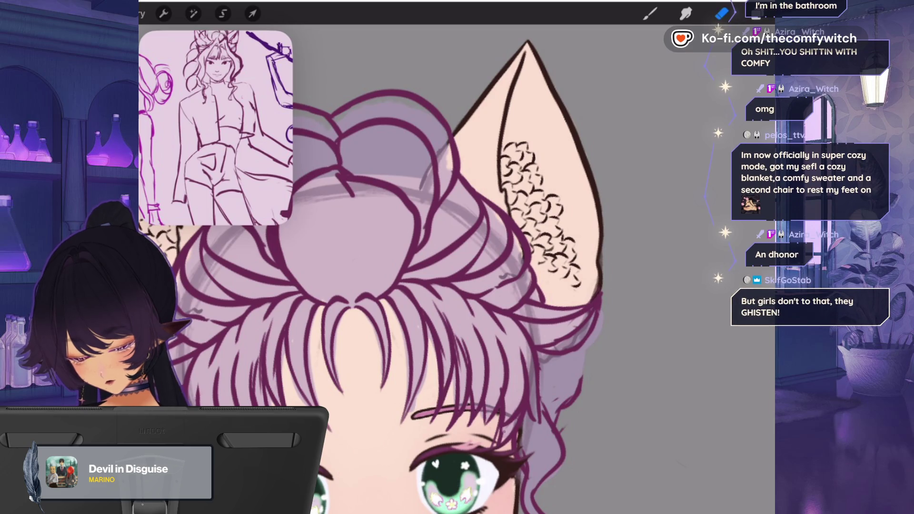
key("l")
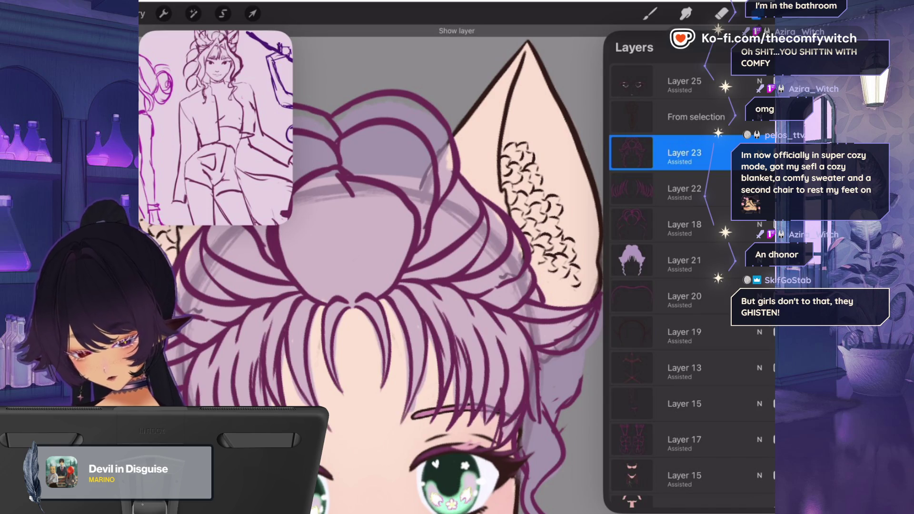
left_click(684, 189)
left_click(684, 153)
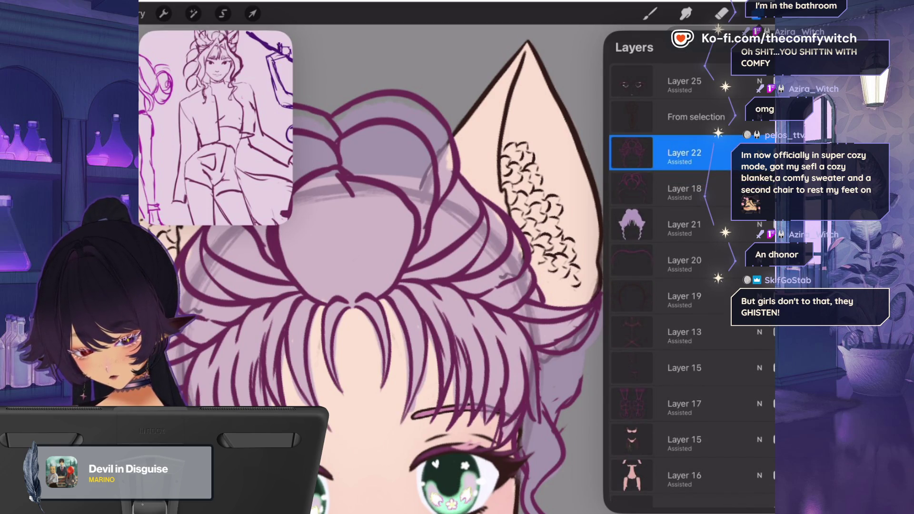
- Erase faint sketch marks near the bangs and lilac spill past the right hair outline
left_click(721, 13)
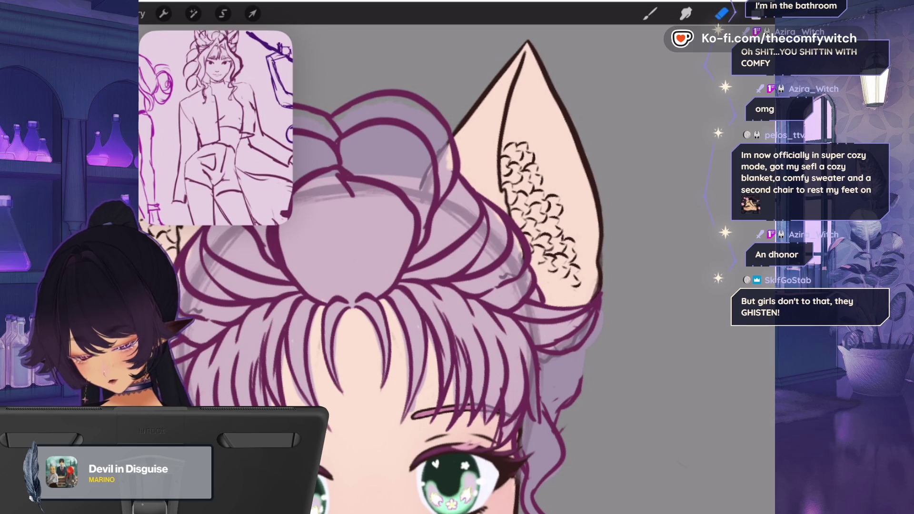
left_click_drag(505, 404, 491, 448)
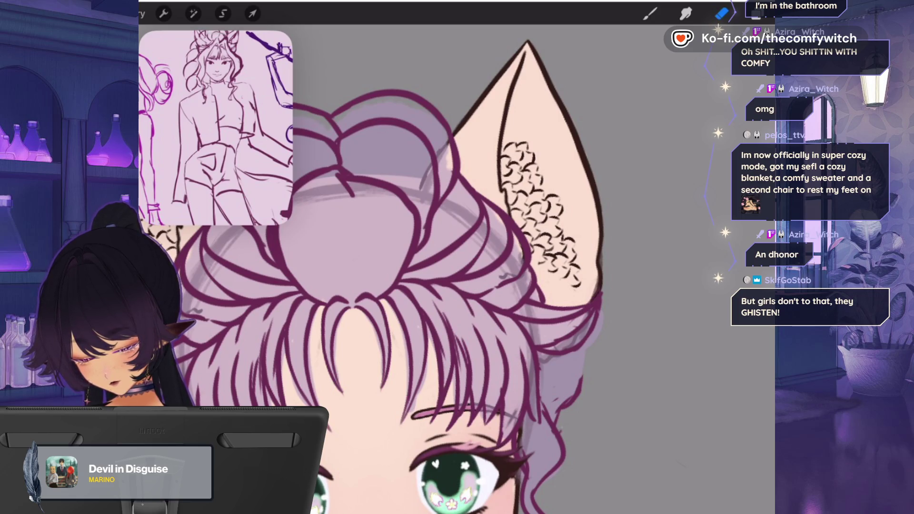
left_click_drag(558, 412, 554, 423)
left_click_drag(581, 376, 558, 414)
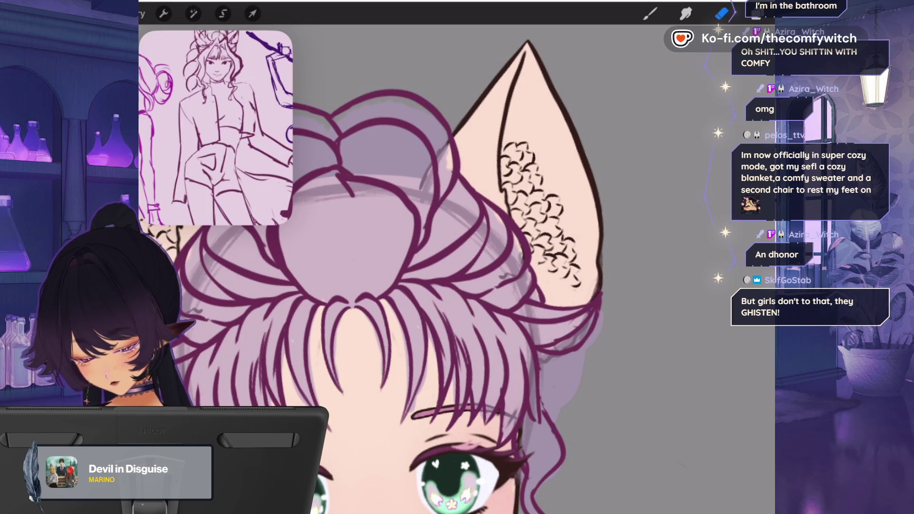
scroll(443, 266, "down", 5)
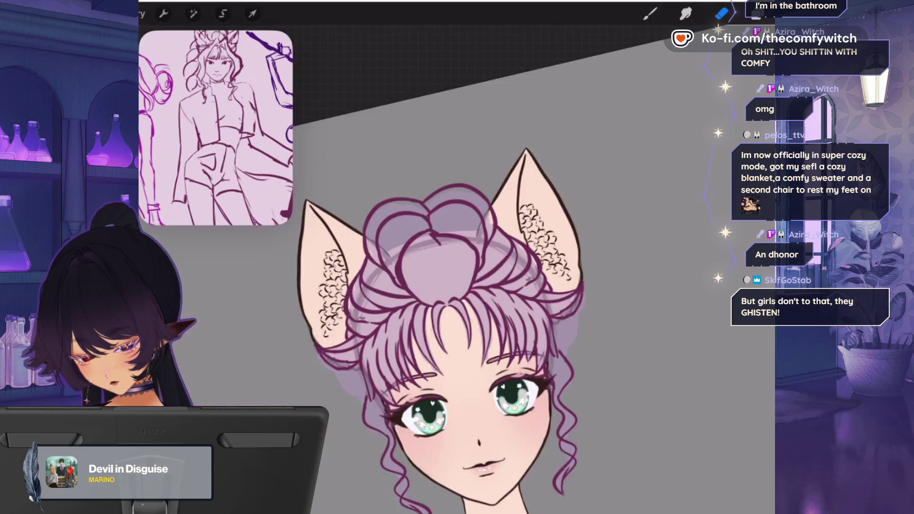
- Switch back to the brush, zoom out, and press-drag Layer 21 to move it in the stack
scroll(442, 266, "up", 3)
key("b")
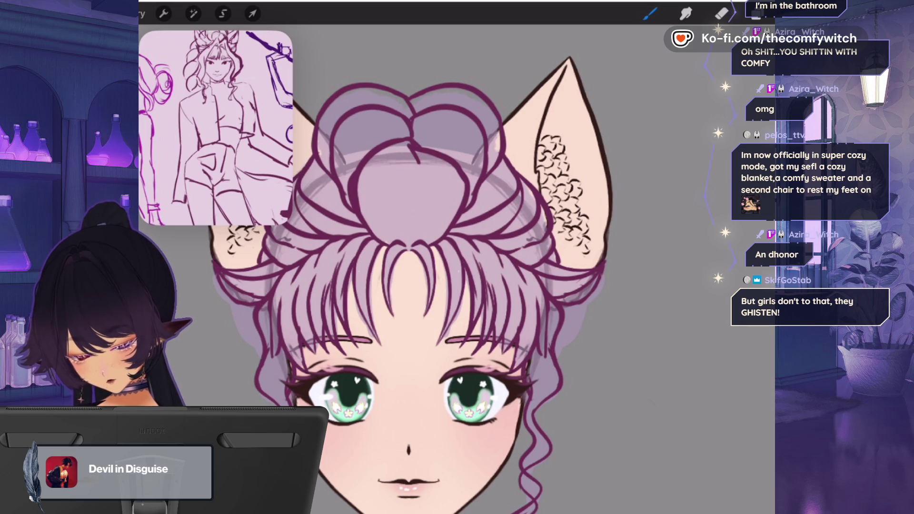
key("e")
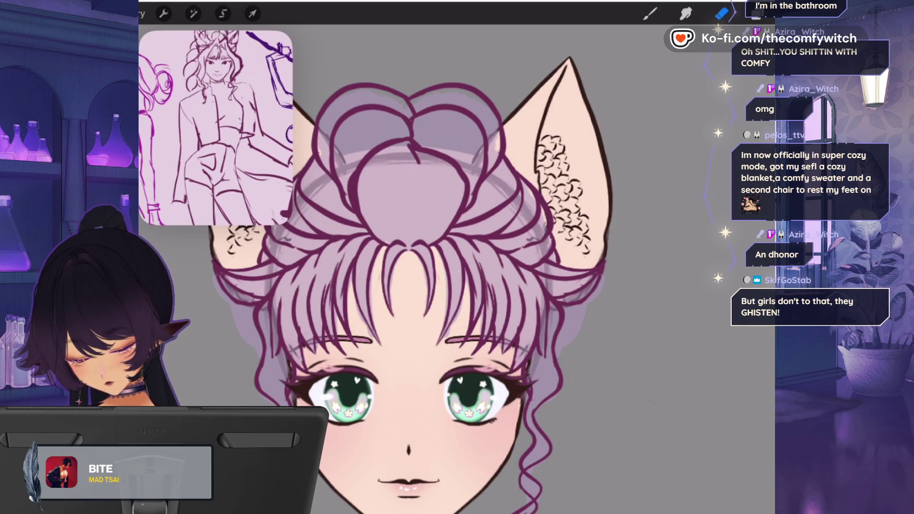
key("b")
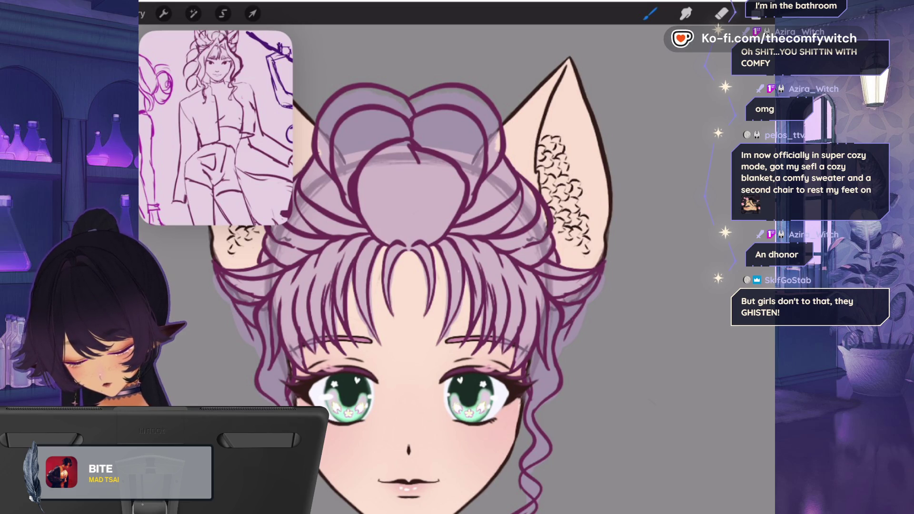
scroll(457, 266, "down", 2)
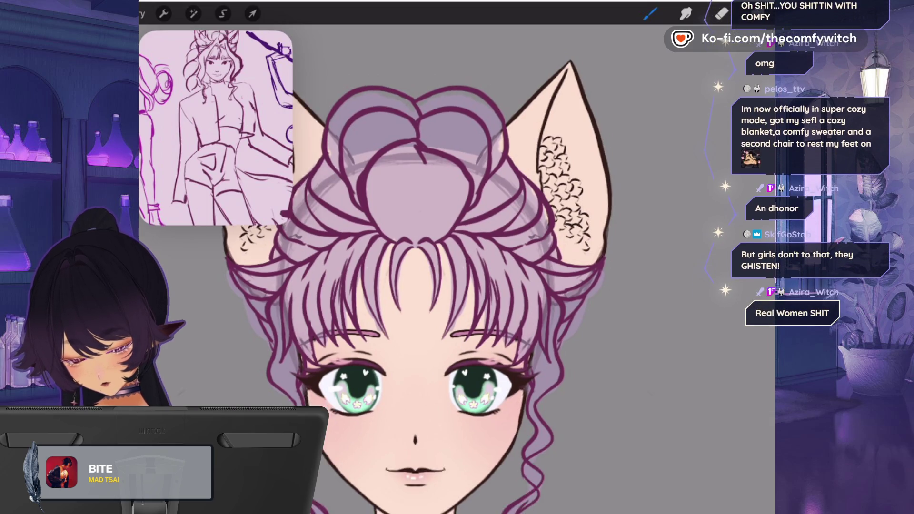
scroll(451, 293, "up", 1)
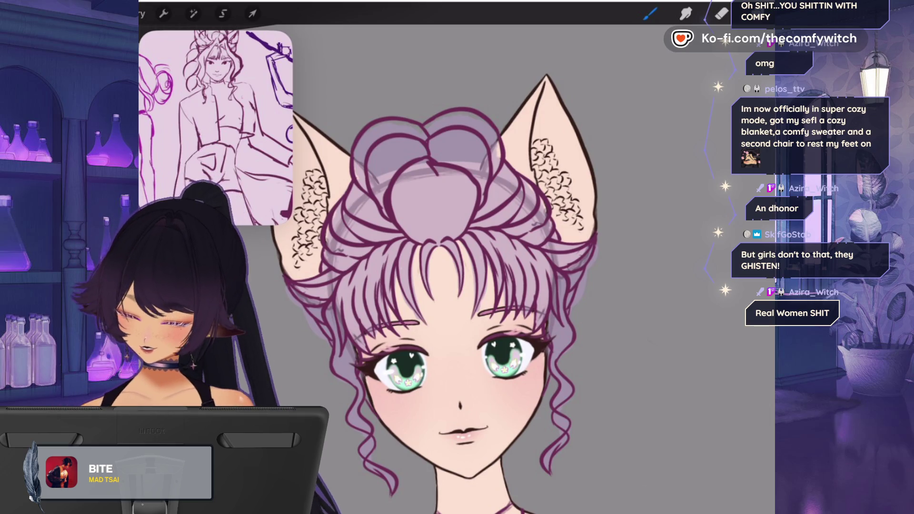
scroll(428, 190, "up", 2)
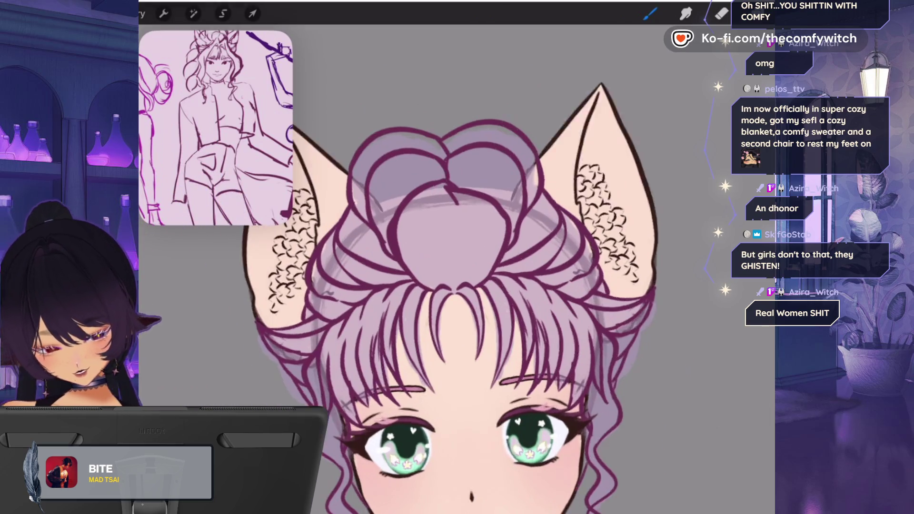
scroll(476, 286, "up", 1)
scroll(476, 285, "up", 2)
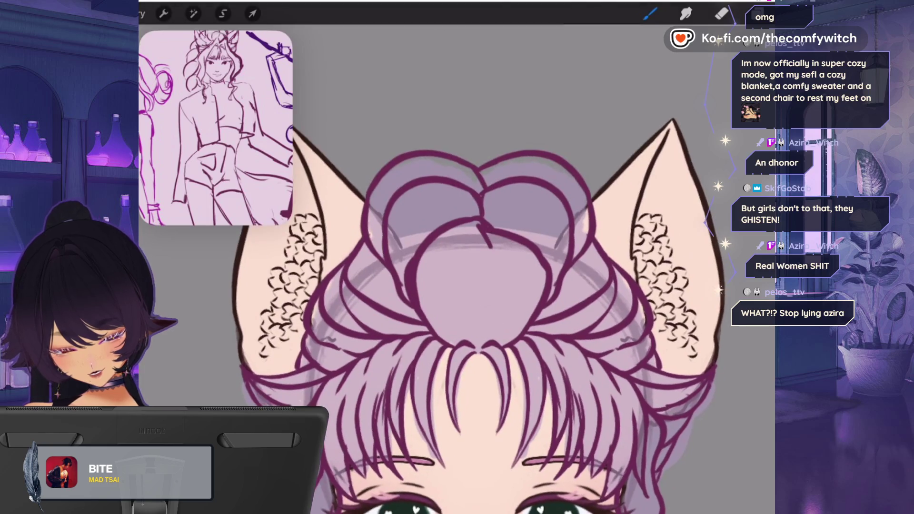
left_click(759, 13)
mouse_move(681, 224)
left_mouse_down()
mouse_move(707, 224)
mouse_move(680, 224)
left_mouse_up()
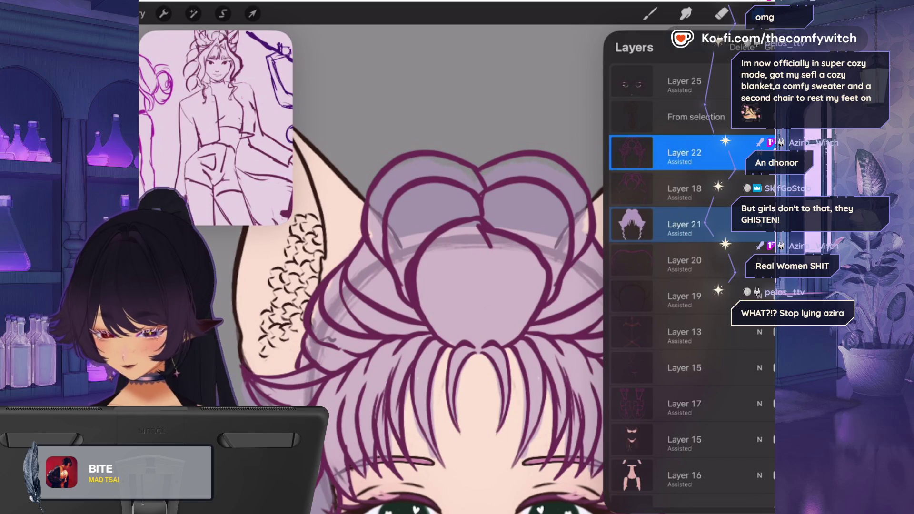
- Use Liquify to gently push the hair strokes beside the bun, then return to the brush
left_click(194, 13)
left_click(200, 337)
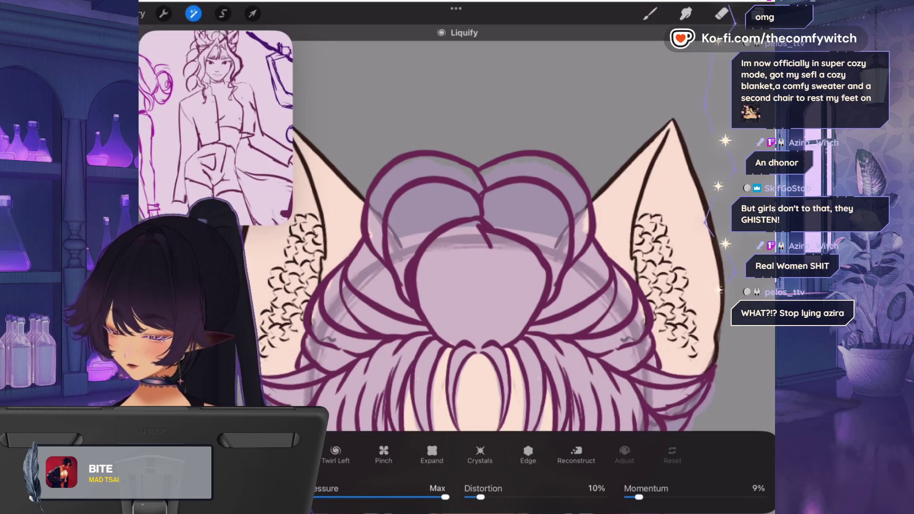
mouse_move(619, 281)
left_mouse_down()
mouse_move(613, 293)
mouse_move(633, 291)
mouse_move(608, 249)
mouse_move(590, 243)
mouse_move(618, 229)
mouse_move(660, 297)
left_mouse_up()
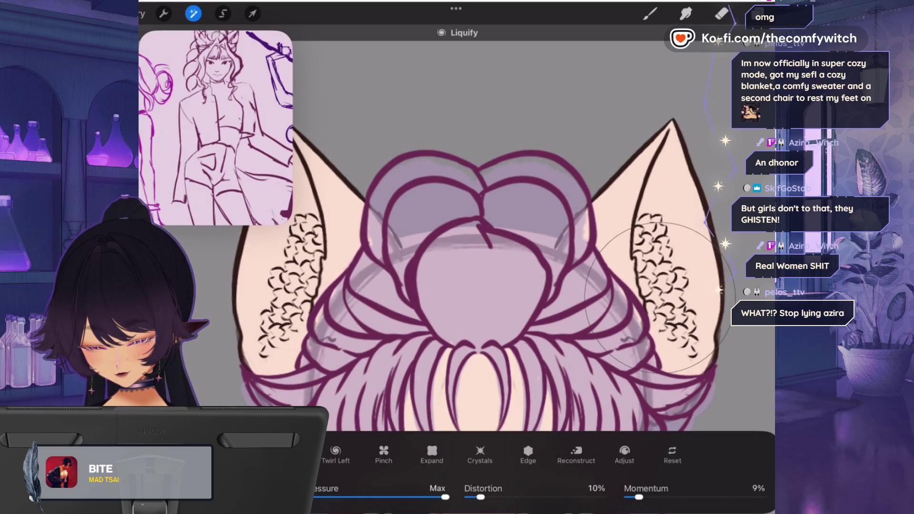
scroll(547, 276, "down", 5)
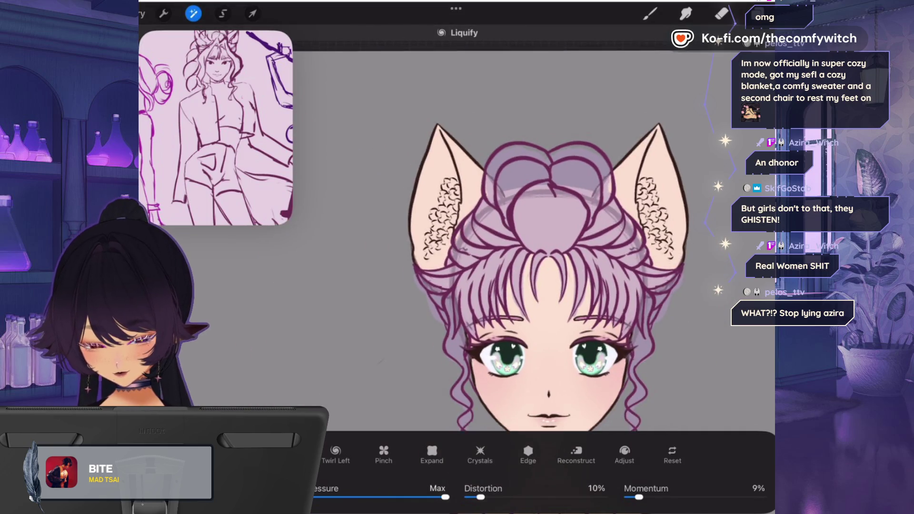
scroll(548, 276, "down", 3)
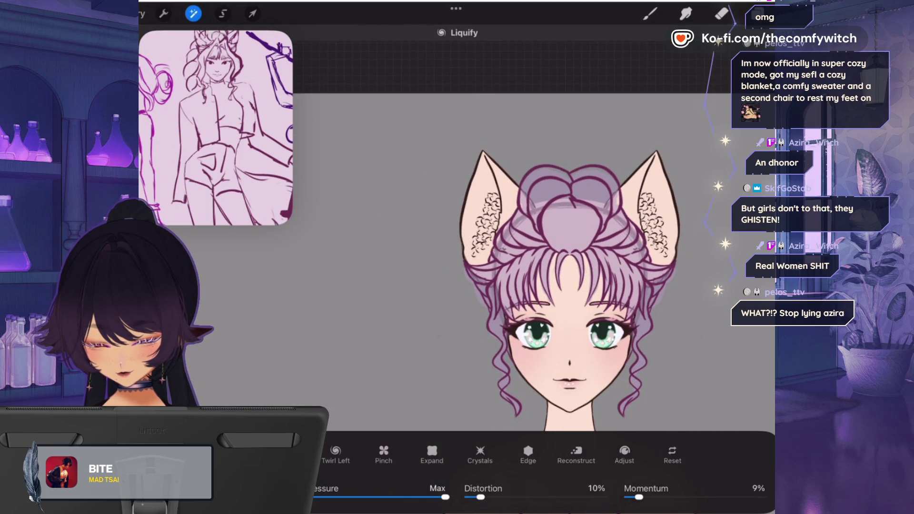
scroll(660, 160, "up", 5)
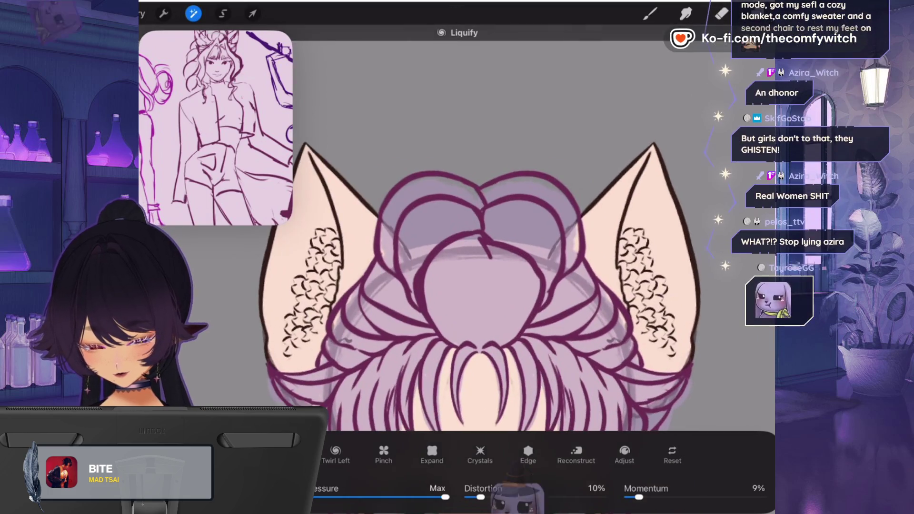
key("e")
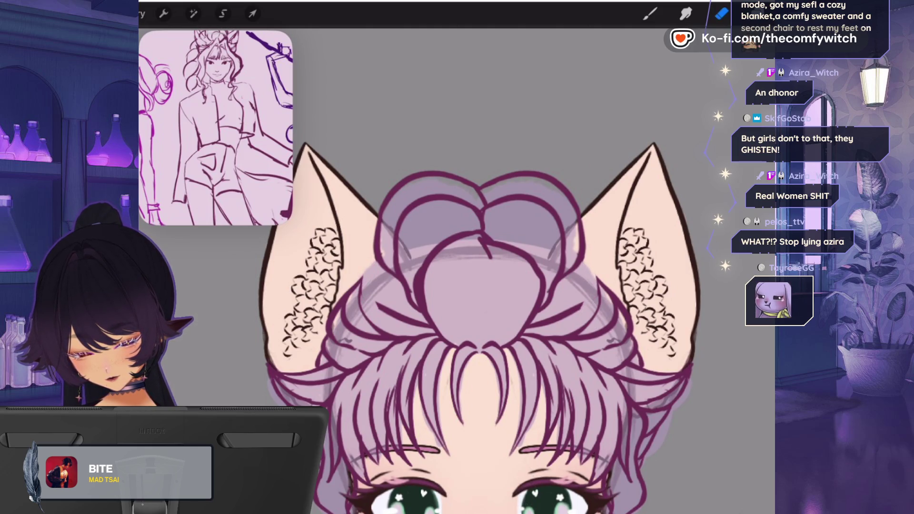
key("b")
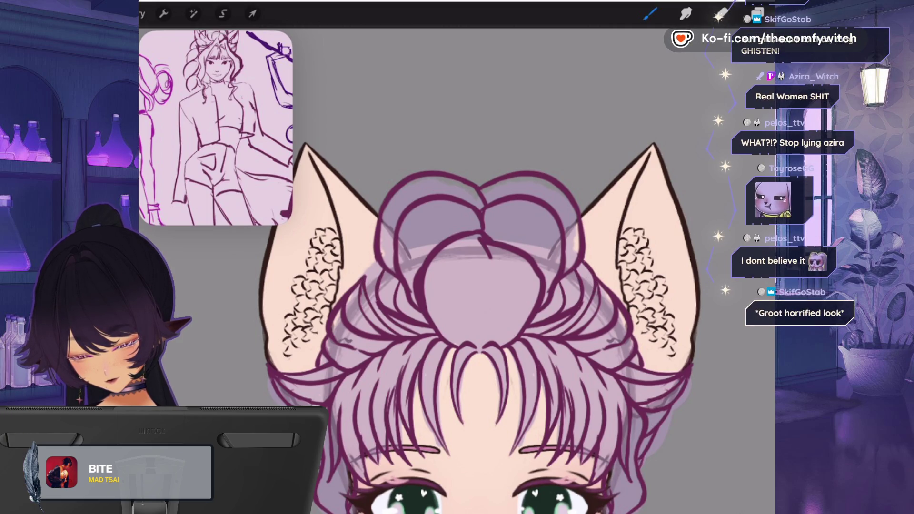
key("e")
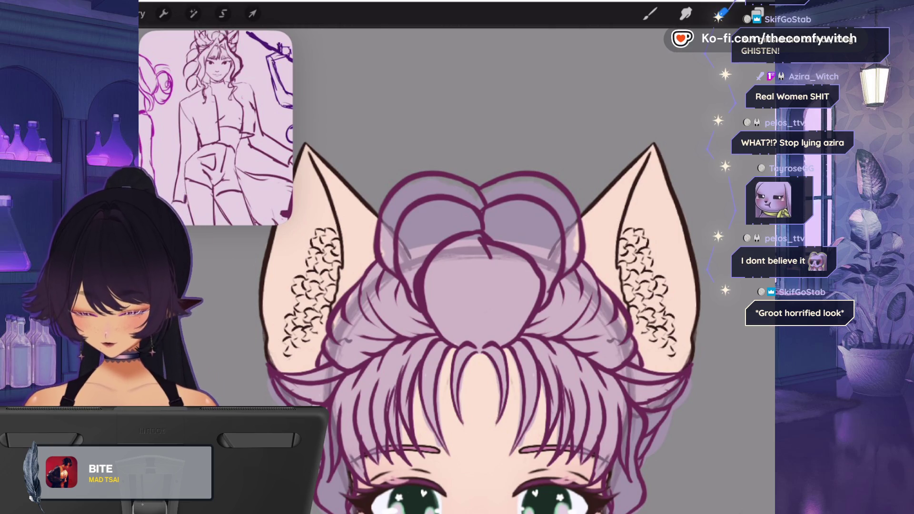
- Add thin strand lines inside, along the right and across the top of the bun
scroll(457, 271, "down", 5)
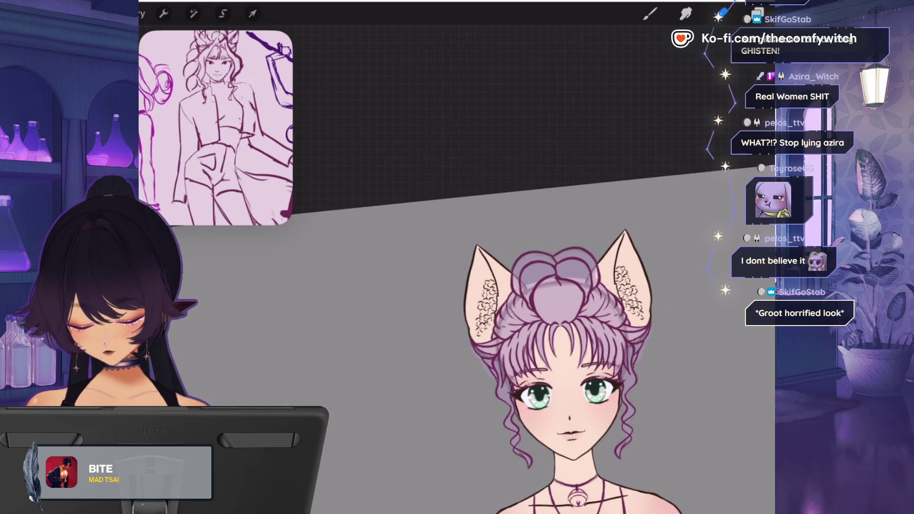
scroll(524, 361, "up", 5)
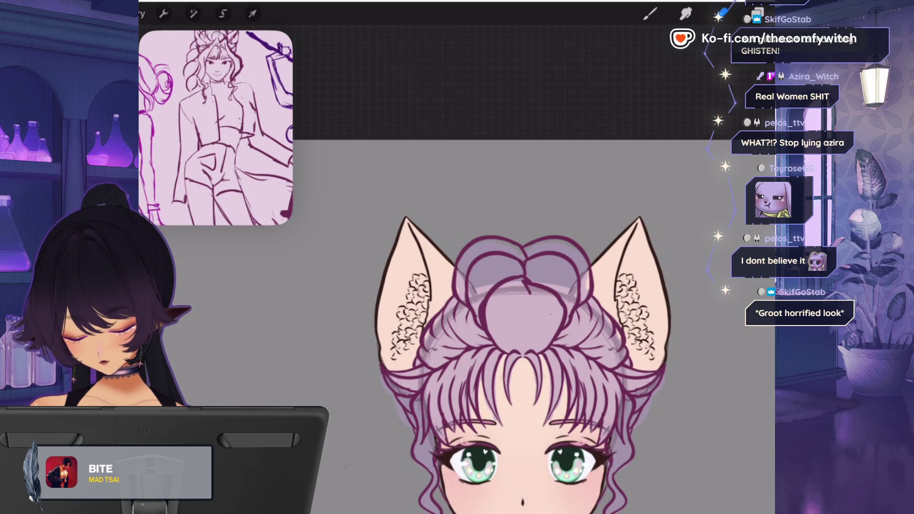
key("b")
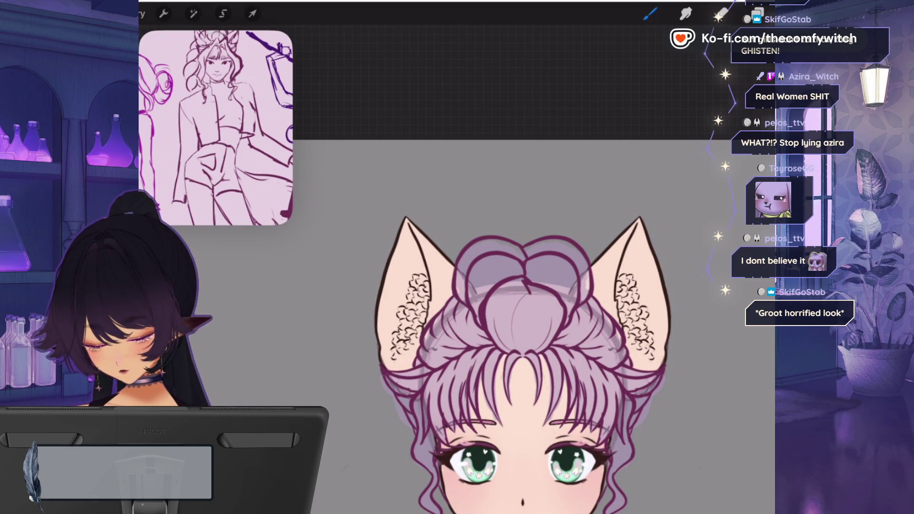
mouse_move(515, 293)
left_mouse_down()
mouse_move(501, 348)
mouse_move(494, 319)
left_mouse_up()
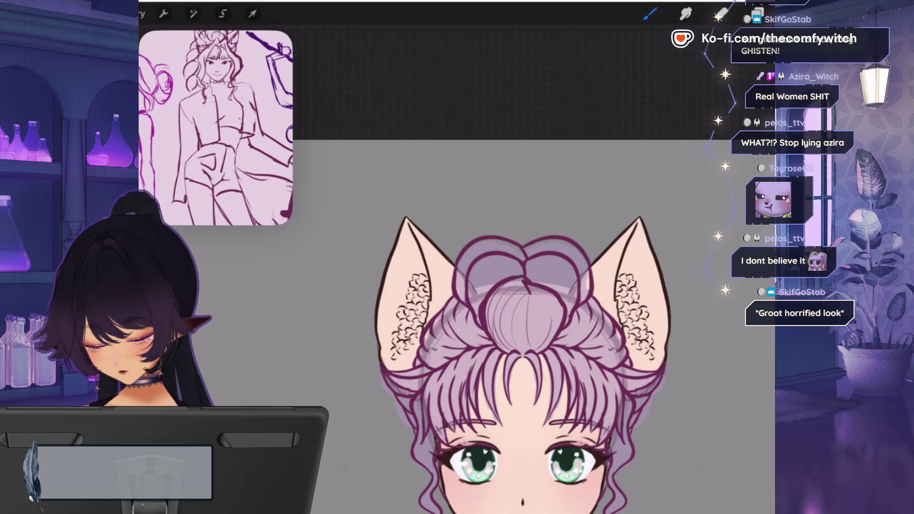
mouse_move(528, 285)
left_mouse_down()
mouse_move(543, 294)
mouse_move(552, 340)
mouse_move(561, 321)
mouse_move(561, 332)
left_mouse_up()
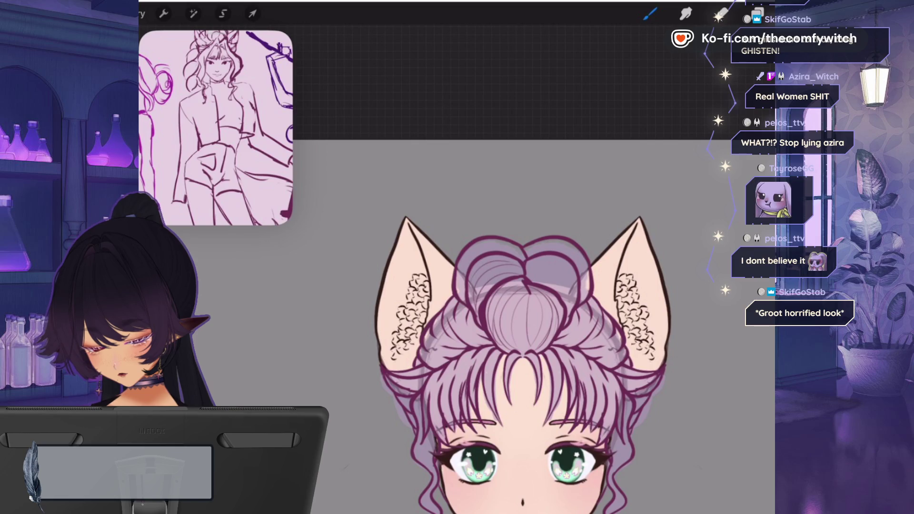
left_click_drag(533, 264, 572, 307)
left_click_drag(534, 270, 567, 307)
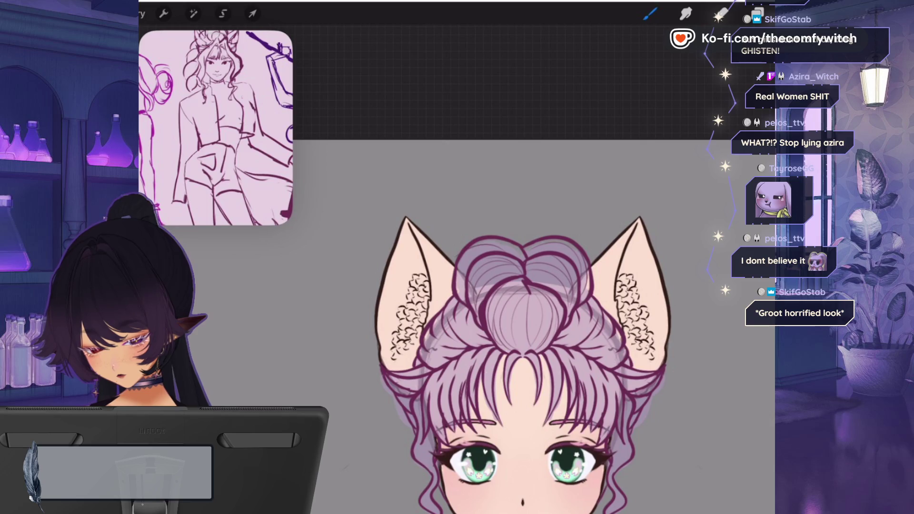
key("ctrl+z")
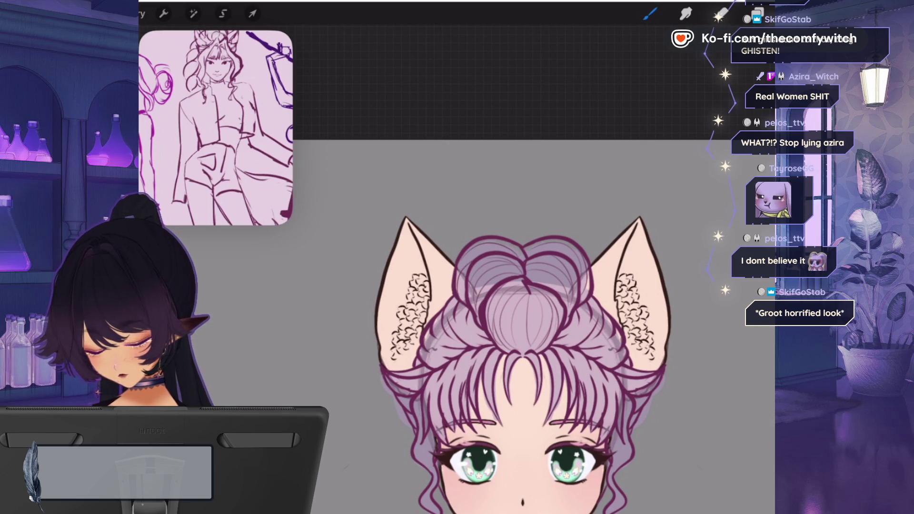
- Switch to the eraser and zoom out to view the head, neck and shoulders
scroll(524, 333, "down", 3)
scroll(523, 286, "up", 8)
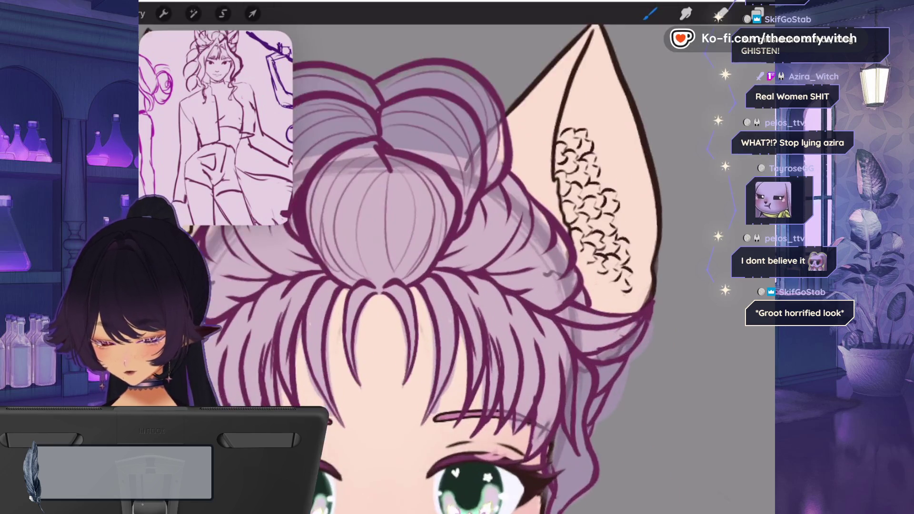
scroll(428, 266, "up", 2)
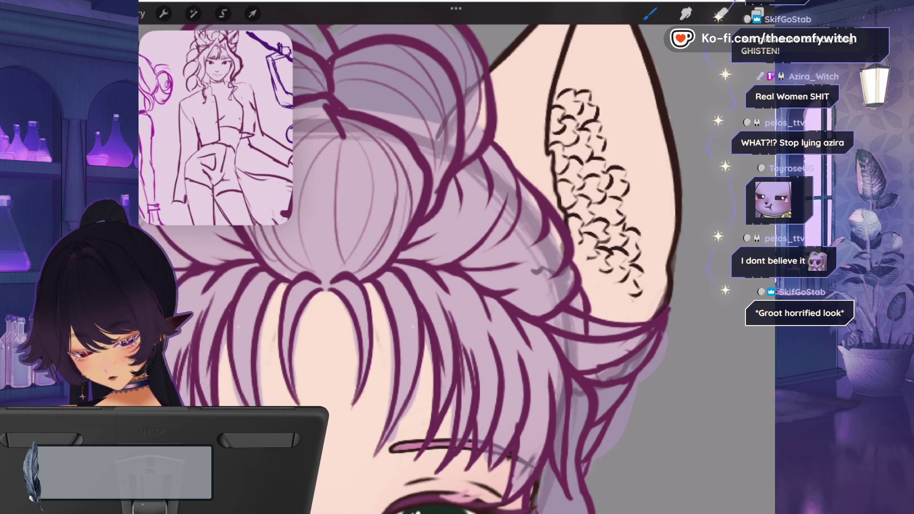
key("e")
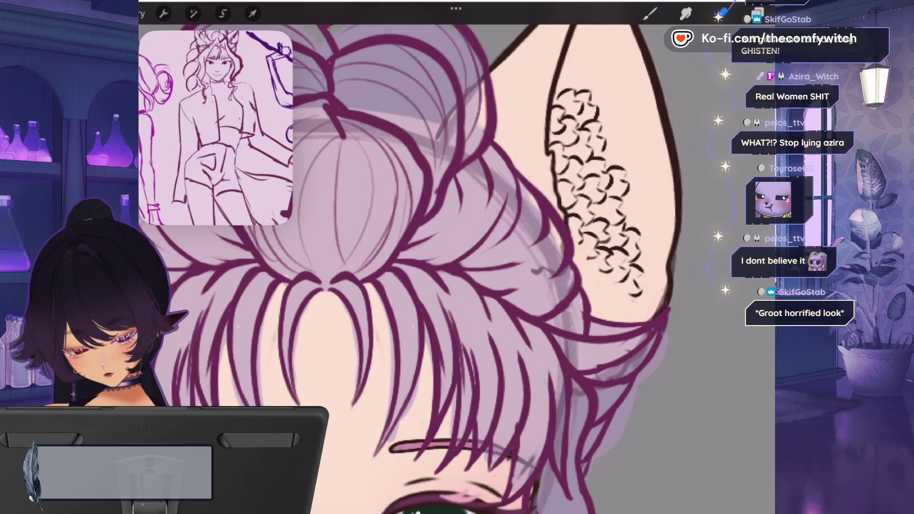
scroll(409, 267, "down", 5)
scroll(409, 238, "up", 4)
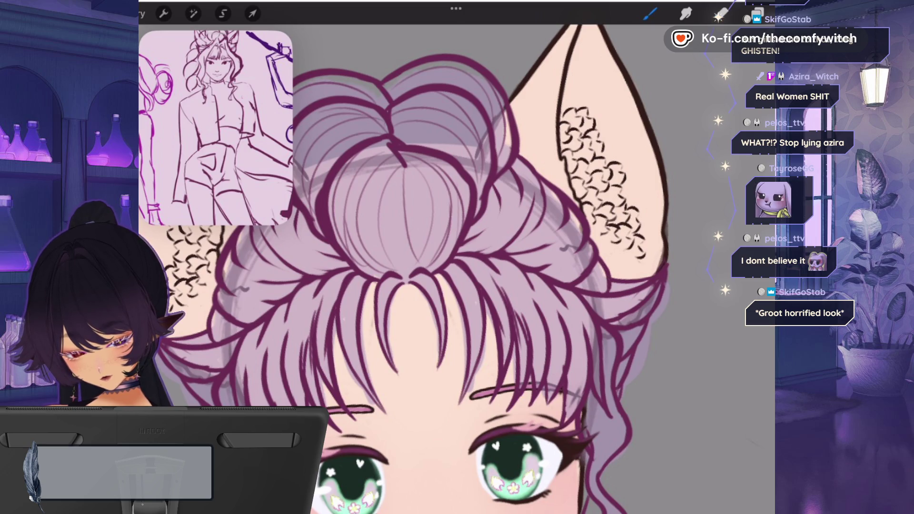
scroll(404, 266, "down", 5)
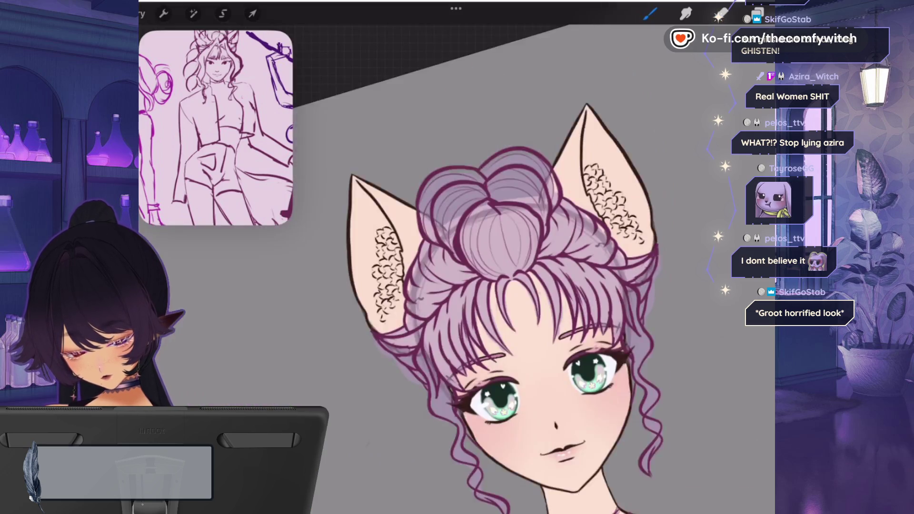
scroll(571, 315, "down", 3)
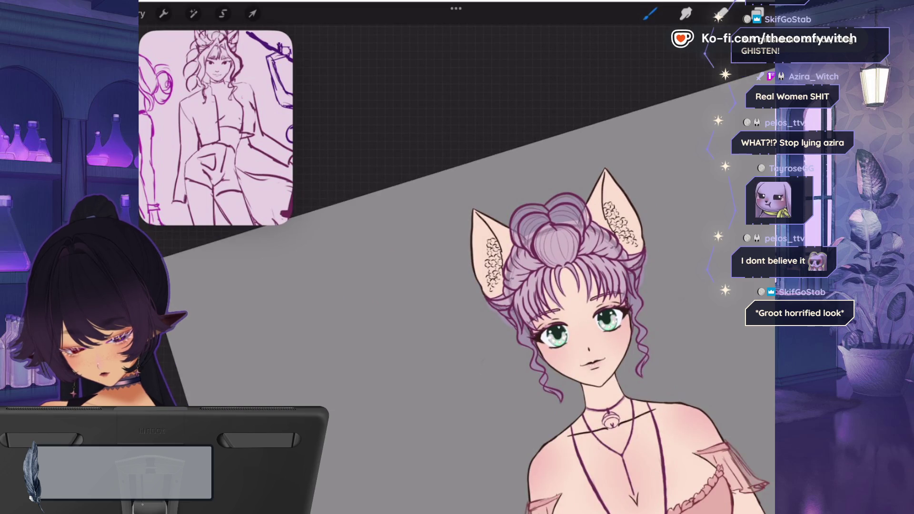
scroll(476, 267, "up", 5)
- Select Layer 21, the hair colour layer, and switch to the eraser
left_click(758, 13)
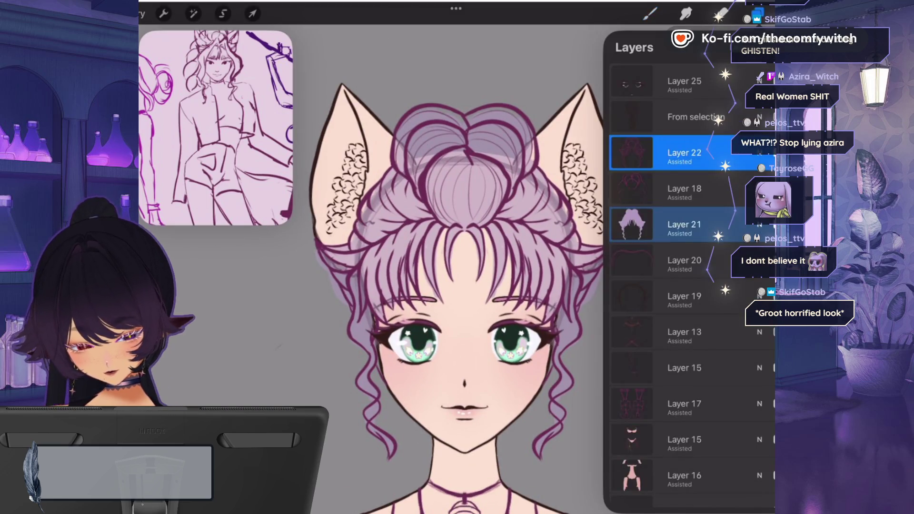
left_click(758, 13)
left_click(758, 13)
left_click(684, 224)
left_click(718, 13)
left_click(719, 14)
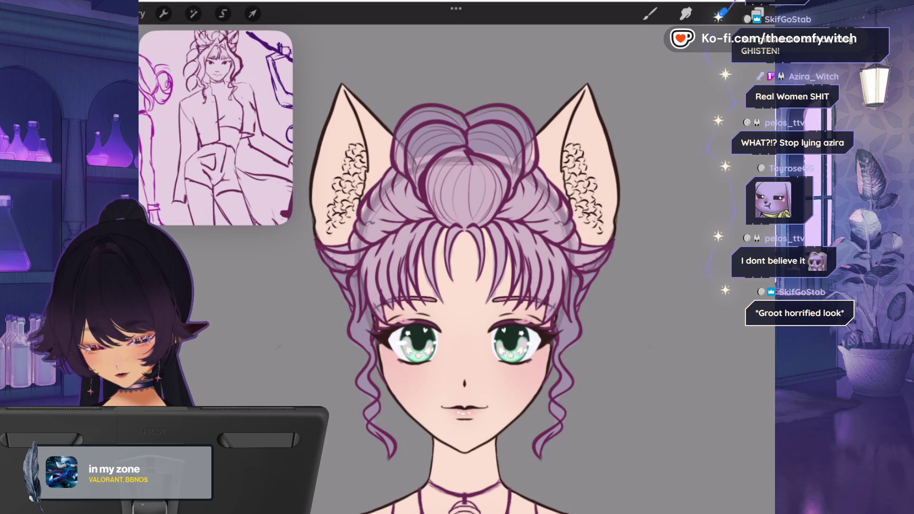
- Set Layer 21's blend mode to Normal and pick a light pink from the palette
left_click(756, 13)
left_click(759, 224)
left_click(628, 372)
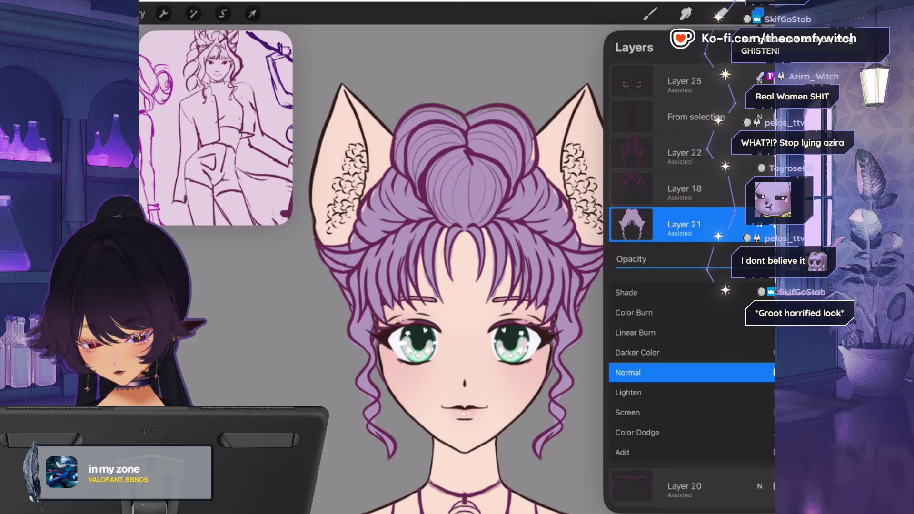
left_click(759, 224)
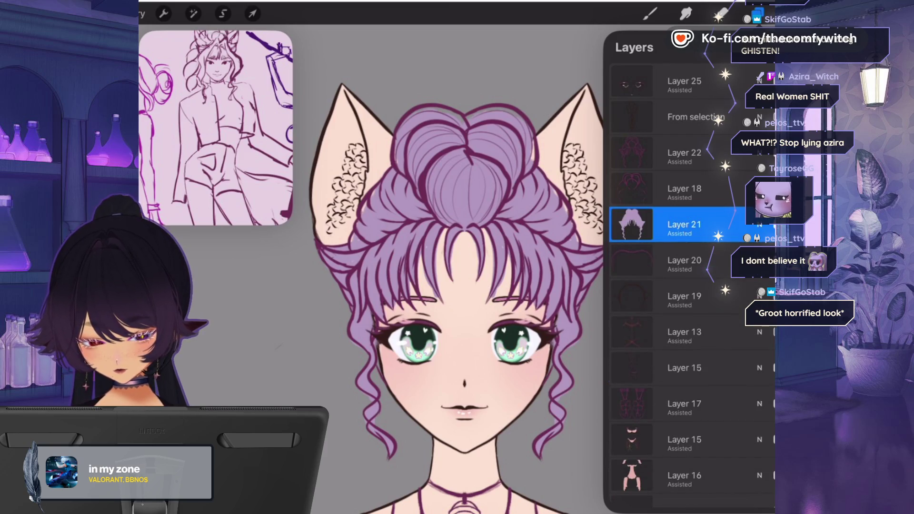
left_click(773, 13)
left_click(620, 336)
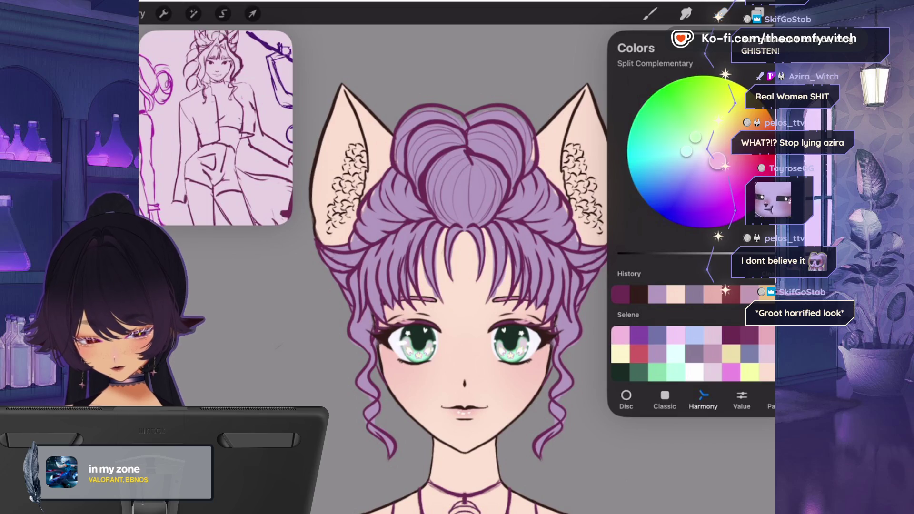
- ColorDrop light pink into the hair and paint pink into the gaps around the bun
left_click_drag(773, 13, 476, 191)
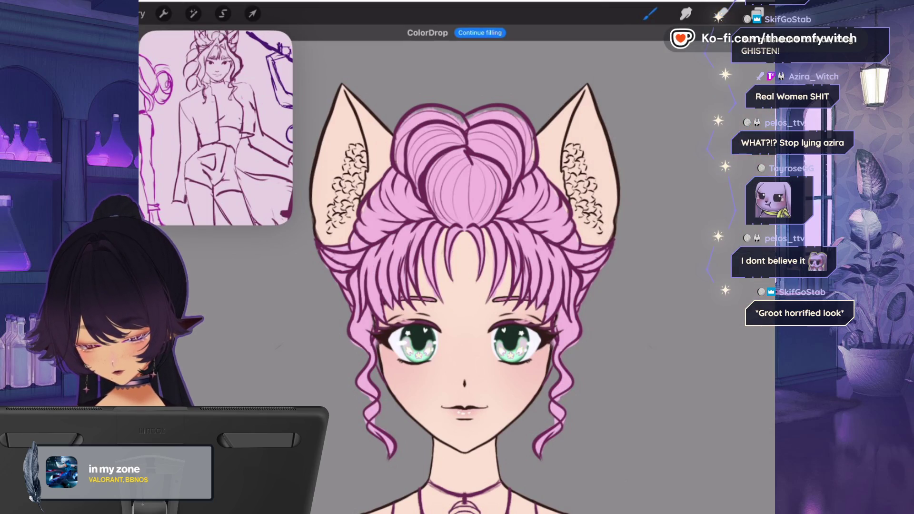
left_click(650, 13)
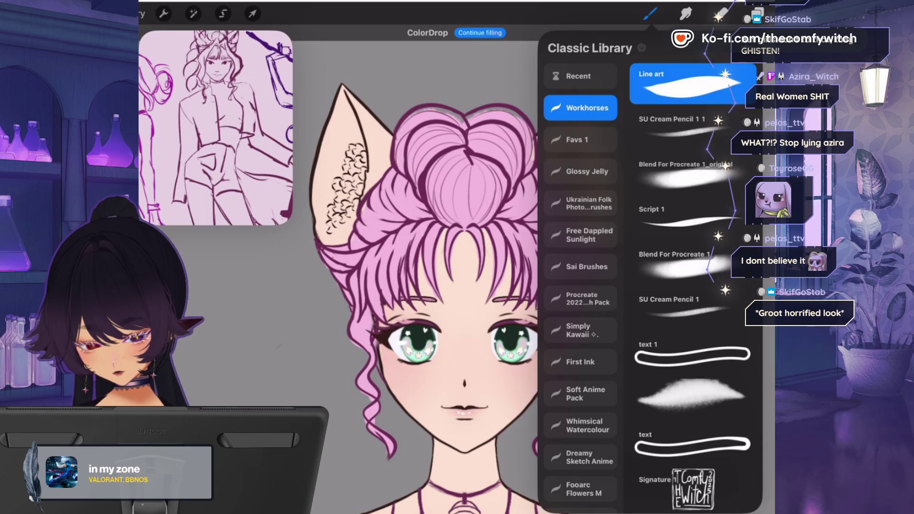
left_click(650, 13)
scroll(443, 86, "up", 5)
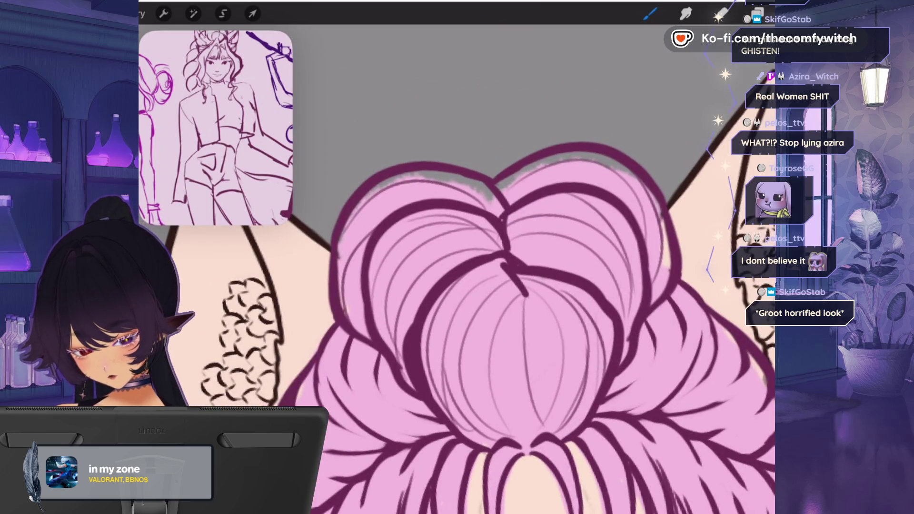
mouse_move(441, 182)
left_mouse_down()
mouse_move(518, 176)
mouse_move(371, 188)
left_mouse_up()
left_click_drag(350, 219, 371, 191)
mouse_move(545, 156)
left_mouse_down()
mouse_move(576, 157)
mouse_move(658, 205)
mouse_move(666, 269)
left_mouse_up()
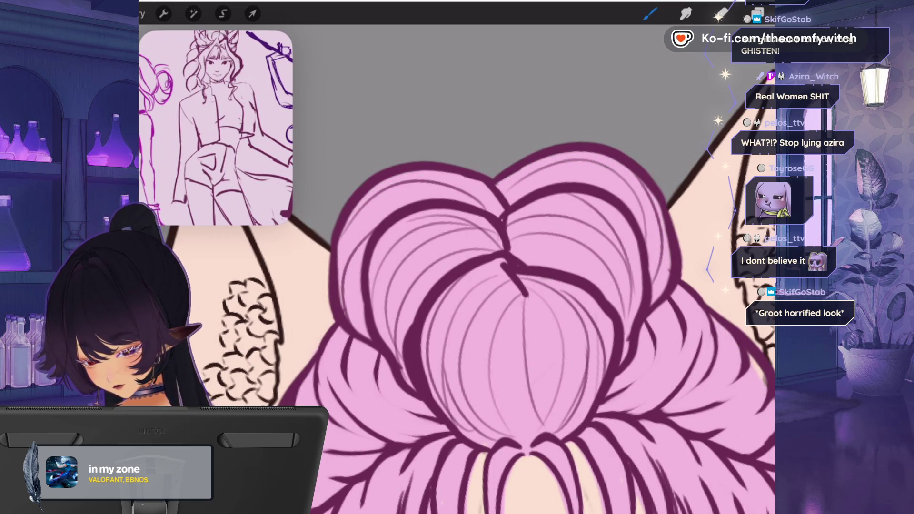
- Review the pink fill while switching between the brush and eraser
scroll(457, 266, "down", 3)
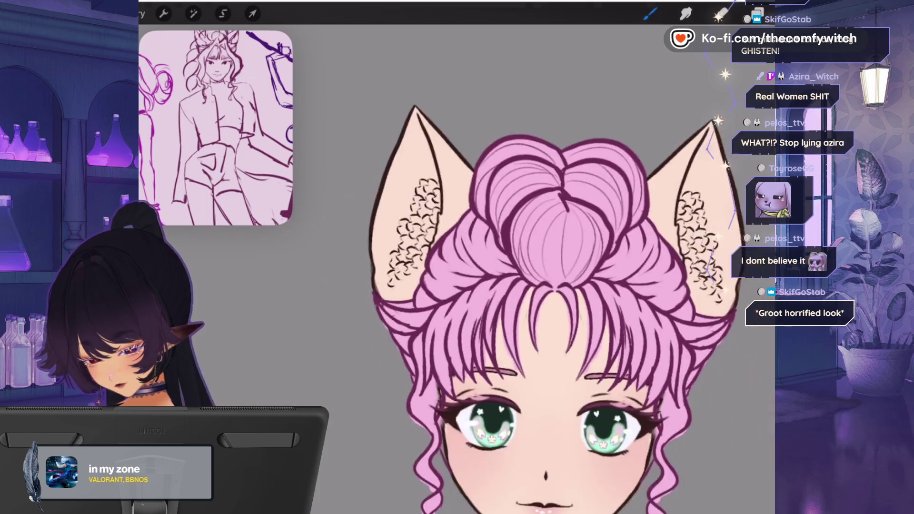
scroll(476, 190, "up", 3)
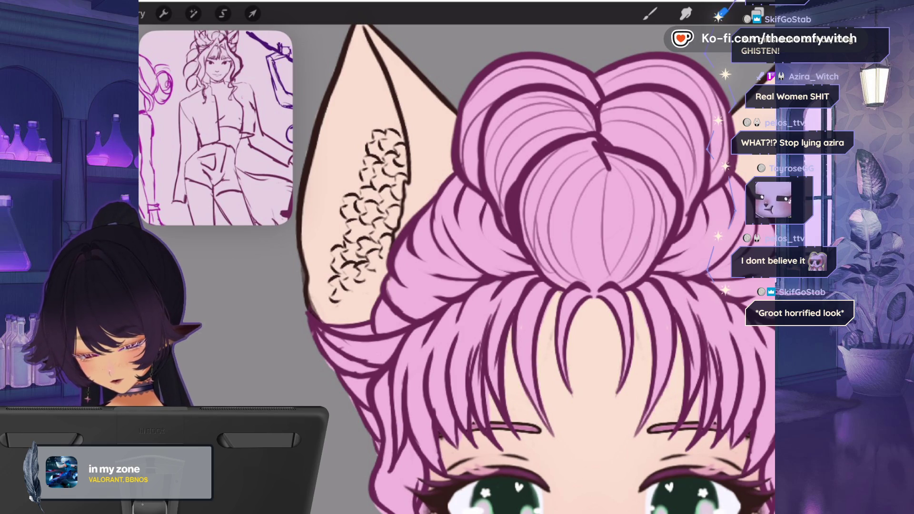
key("b")
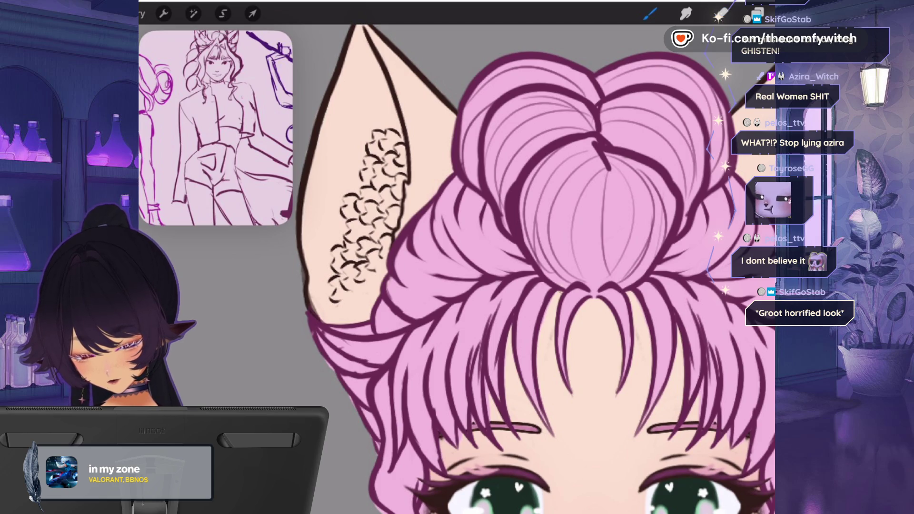
scroll(535, 269, "down", 5)
scroll(535, 269, "up", 2)
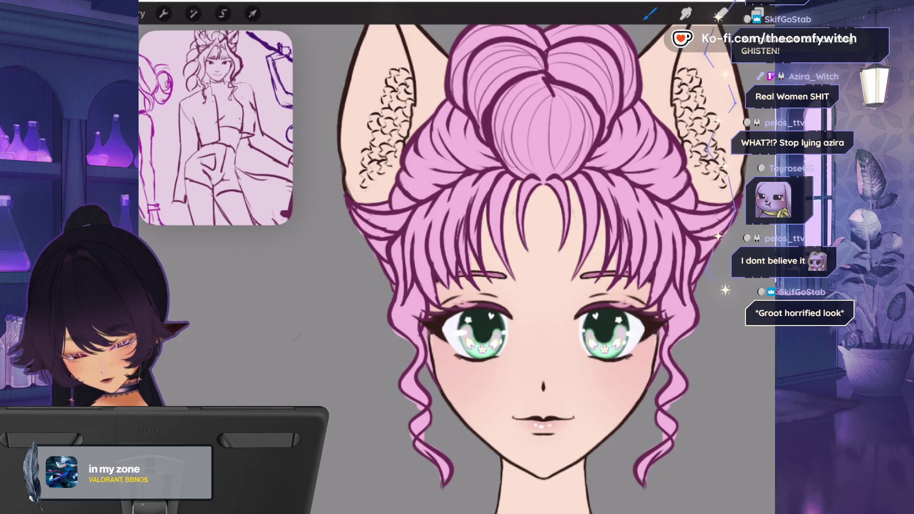
key("l")
key("l")
key("e")
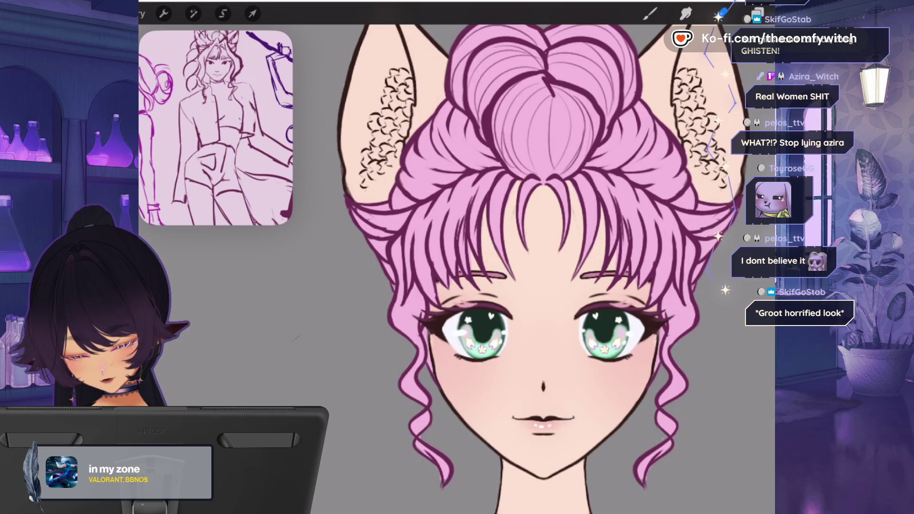
scroll(543, 267, "down", 5)
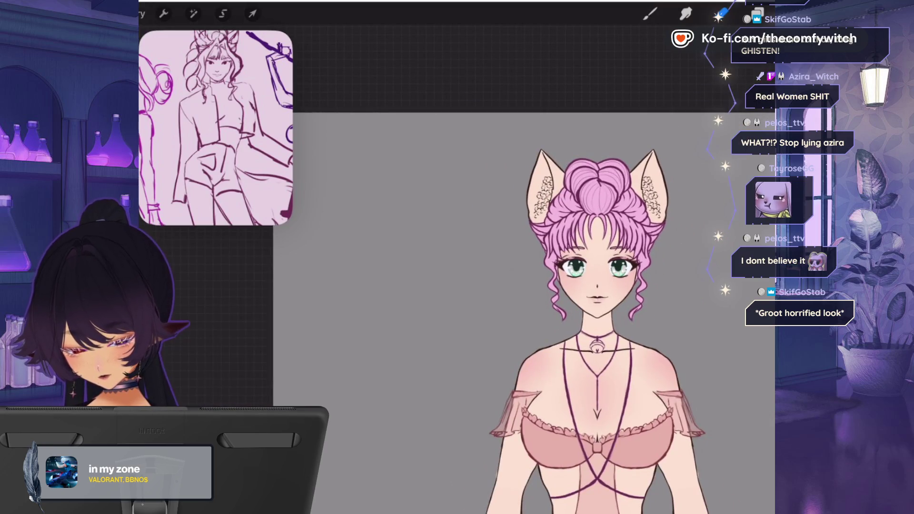
- Zoom out to show the whole figure and make Layer 17 the active layer
scroll(547, 309, "down", 3)
scroll(547, 310, "up", 1)
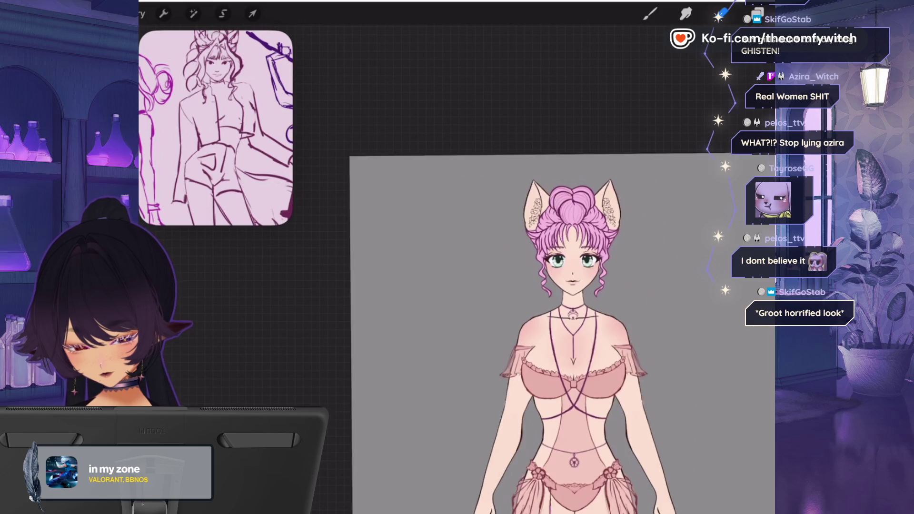
left_click(721, 14)
left_click(694, 262)
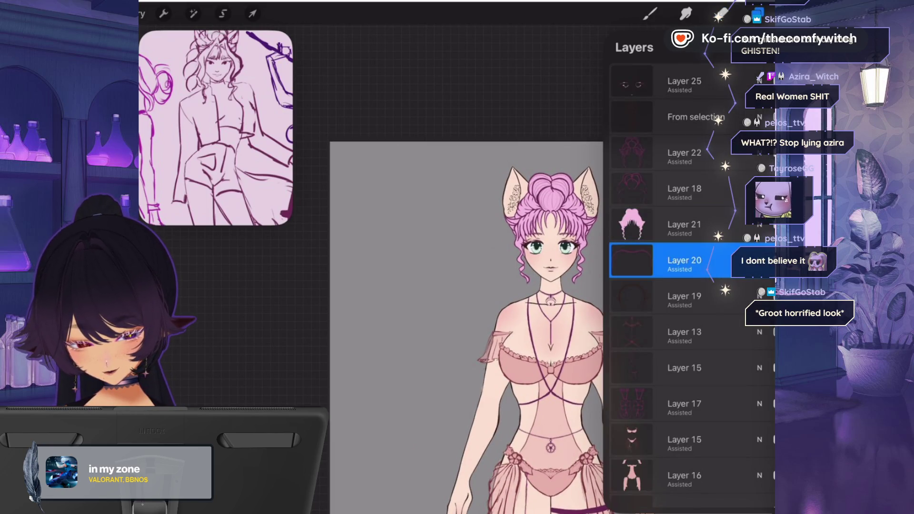
scroll(691, 285, "down", 5)
scroll(690, 285, "down", 2)
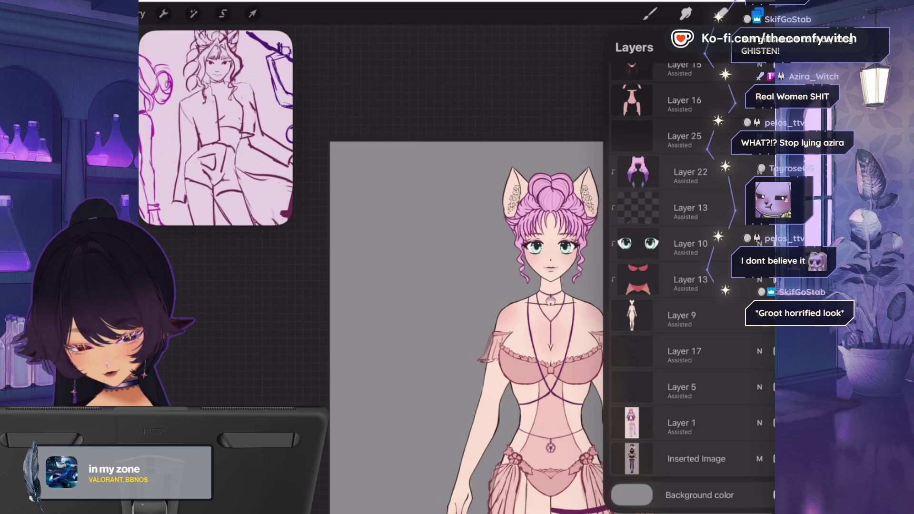
left_click(683, 351)
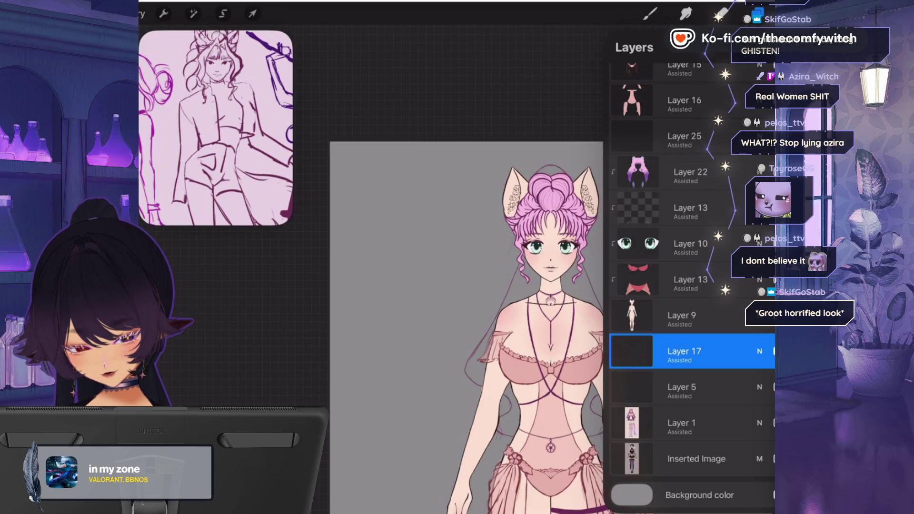
left_click(684, 351)
left_click(684, 351)
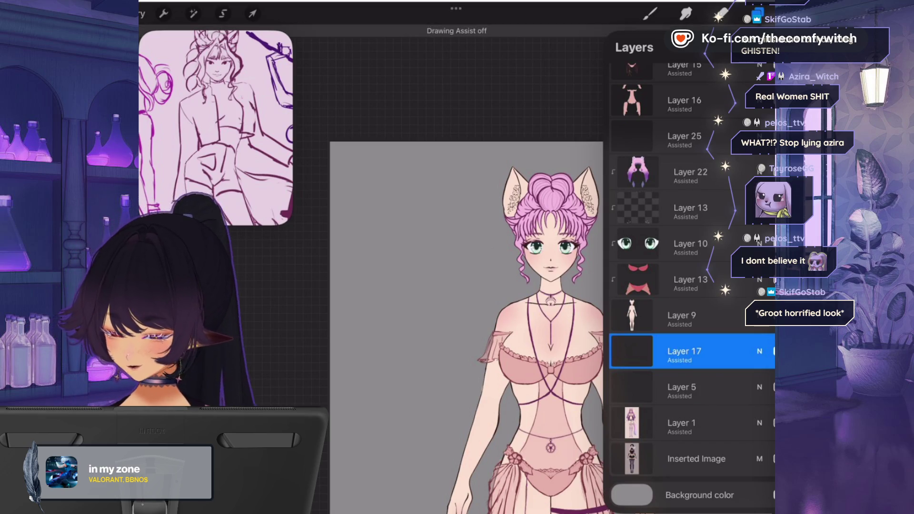
- Switch to the SU Cream Pencil 1 brush from the Brush Library
left_click(757, 14)
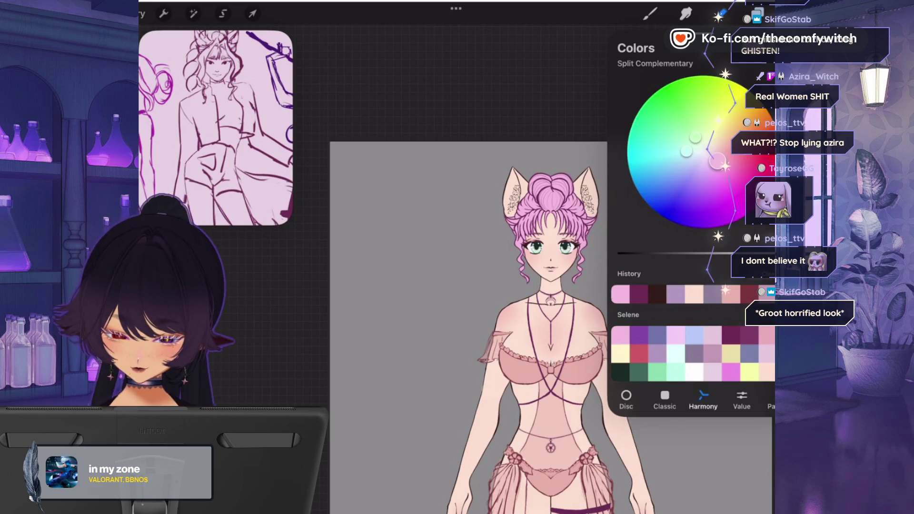
left_click(650, 14)
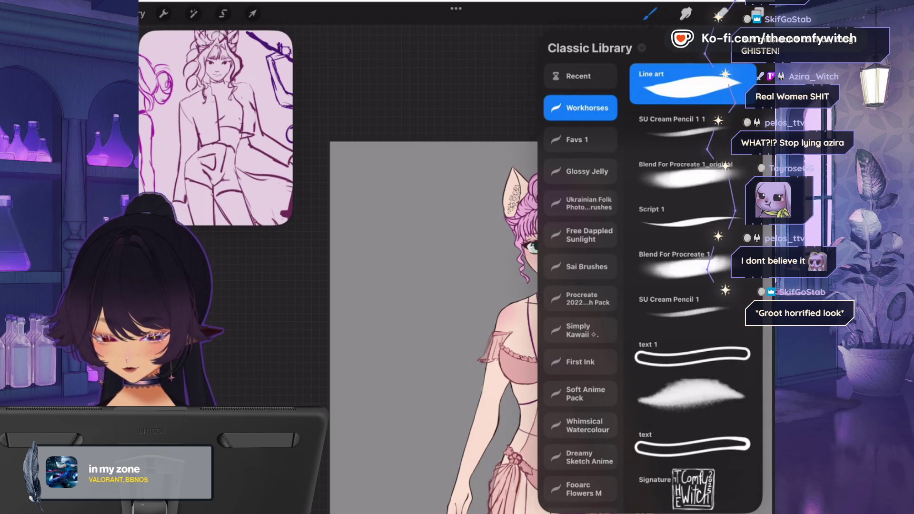
left_click(681, 299)
left_click(429, 286)
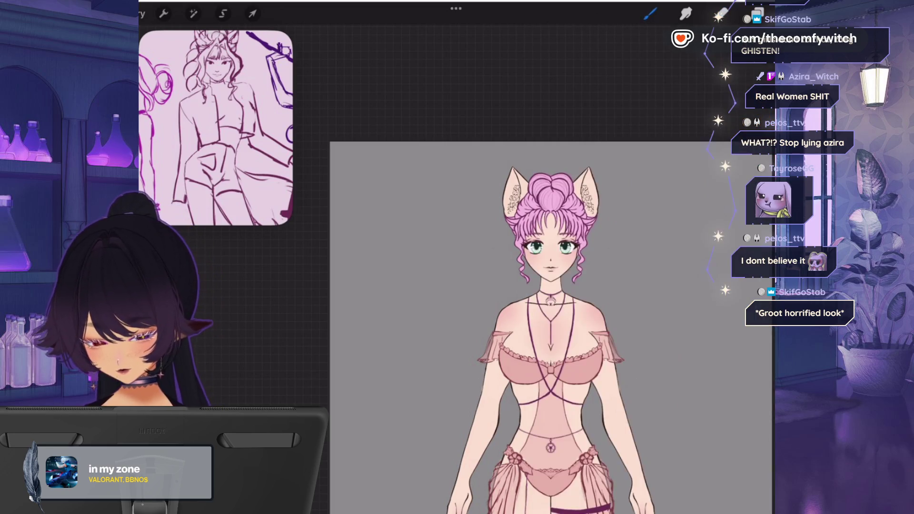
scroll(559, 333, "down", 3)
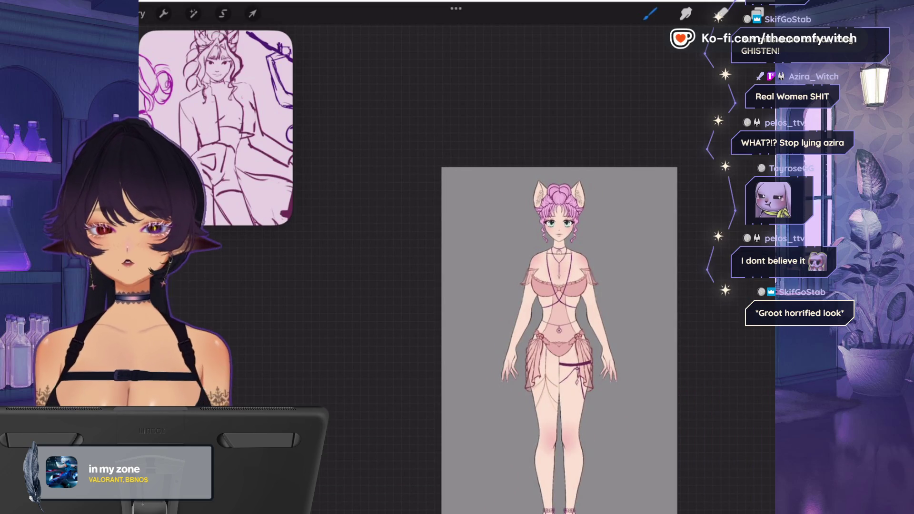
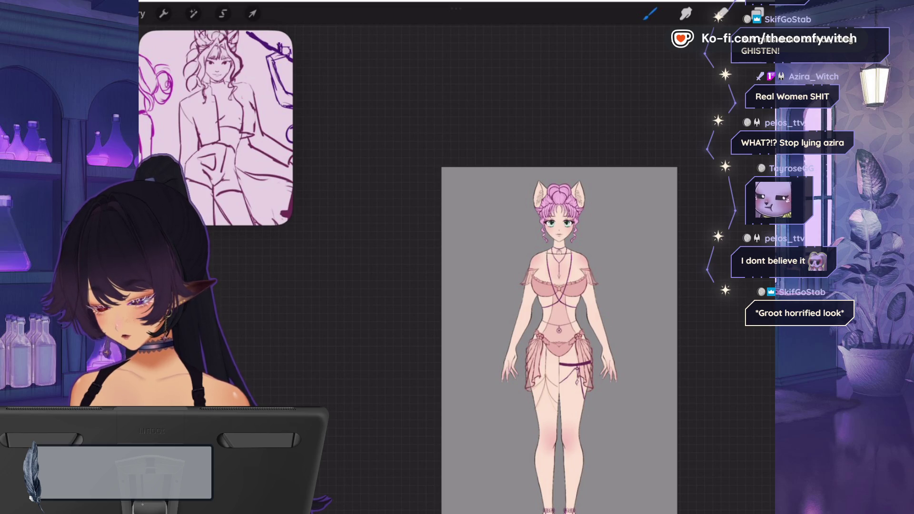
- Set the brush size to 61% and undo a trial stroke on the character
scroll(560, 340, "down", 3)
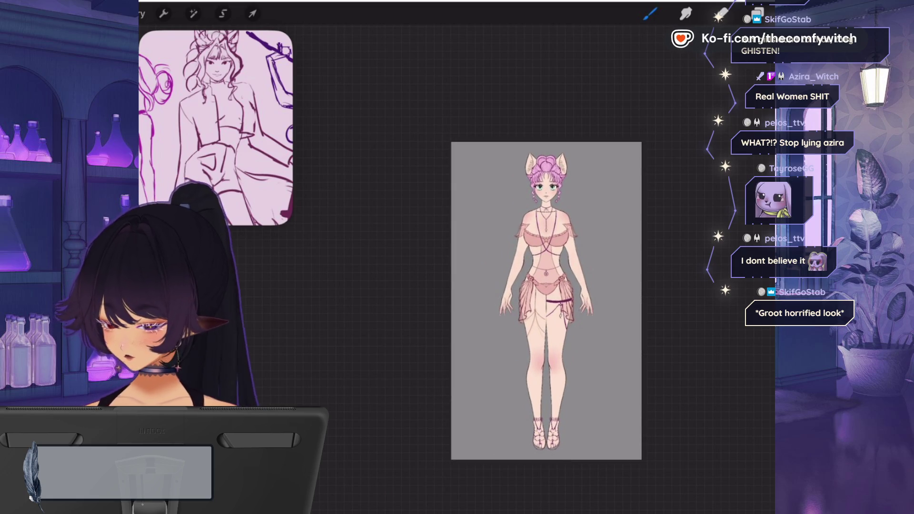
left_click(755, 14)
left_click(756, 13)
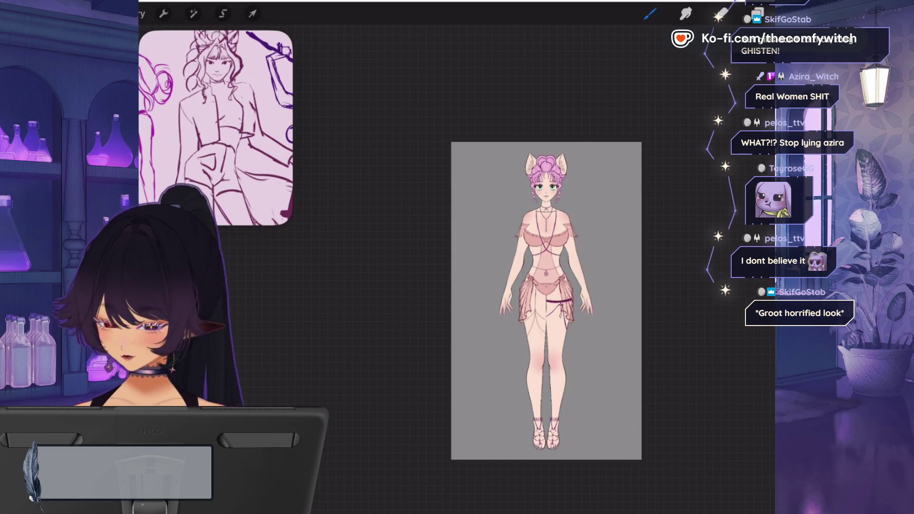
left_click(650, 14)
left_click(650, 13)
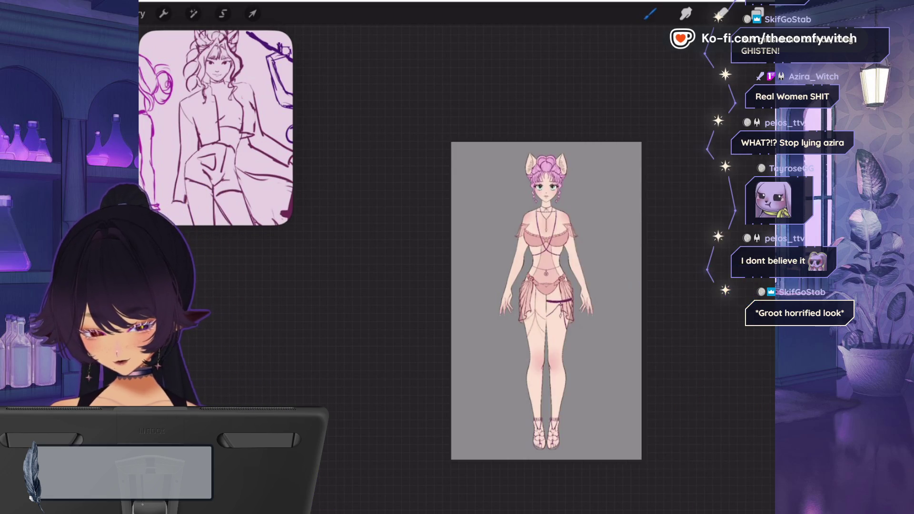
left_click_drag(145, 190, 145, 181)
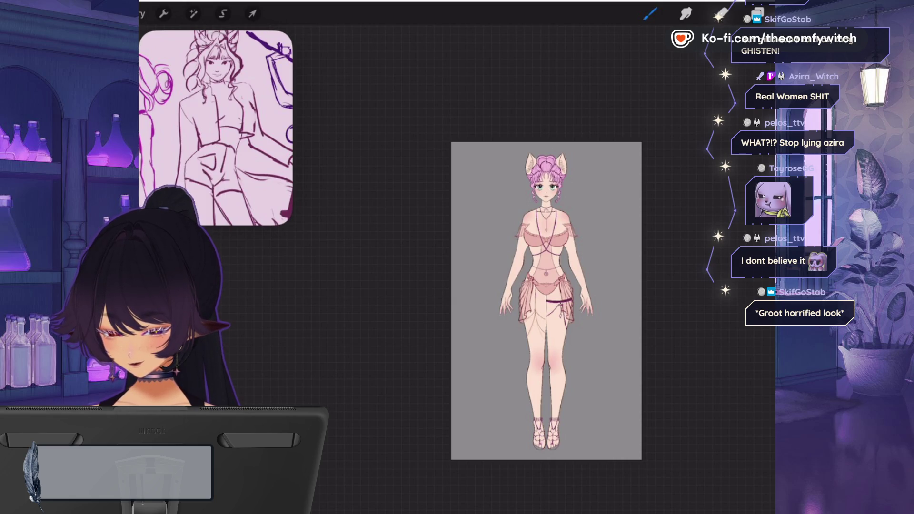
left_click_drag(549, 200, 603, 239)
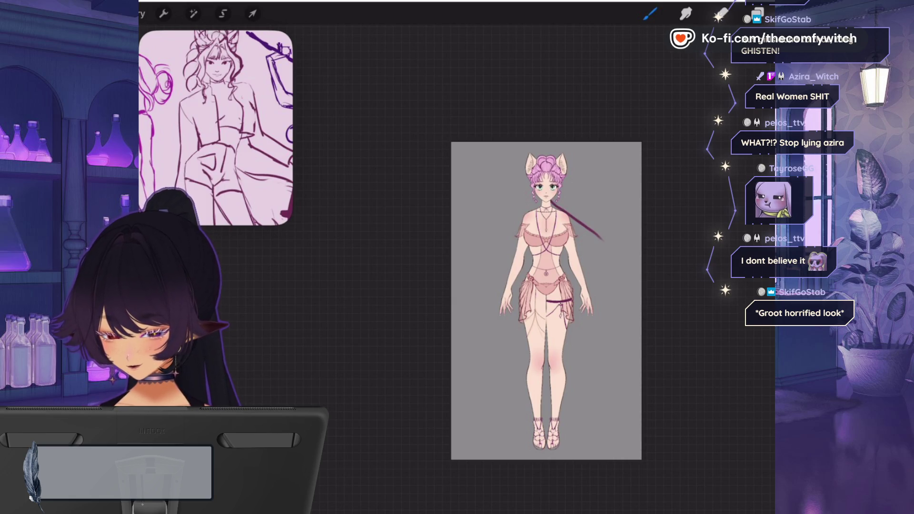
key("ctrl+z")
- Draw three long curved dark hair strands flowing from the hair down past the hip
left_click_drag(576, 246, 596, 364)
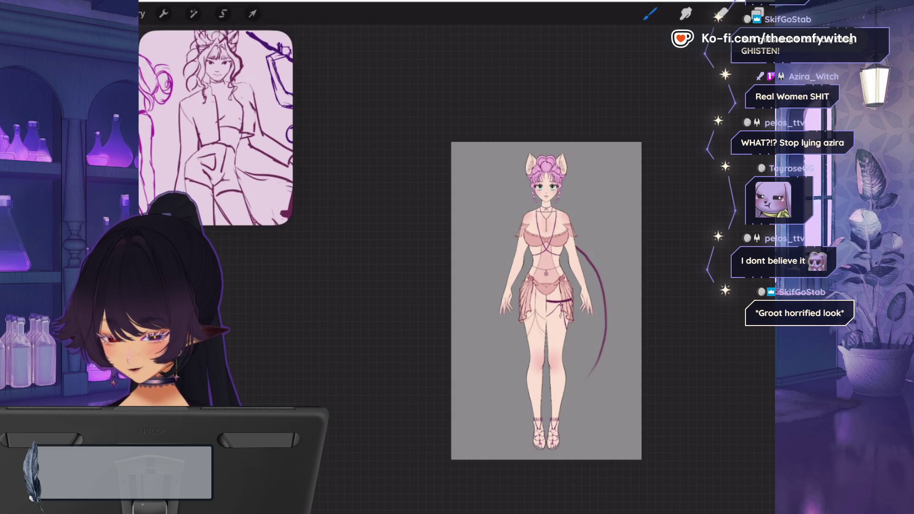
mouse_move(561, 193)
left_mouse_down()
mouse_move(603, 253)
mouse_move(609, 295)
left_mouse_up()
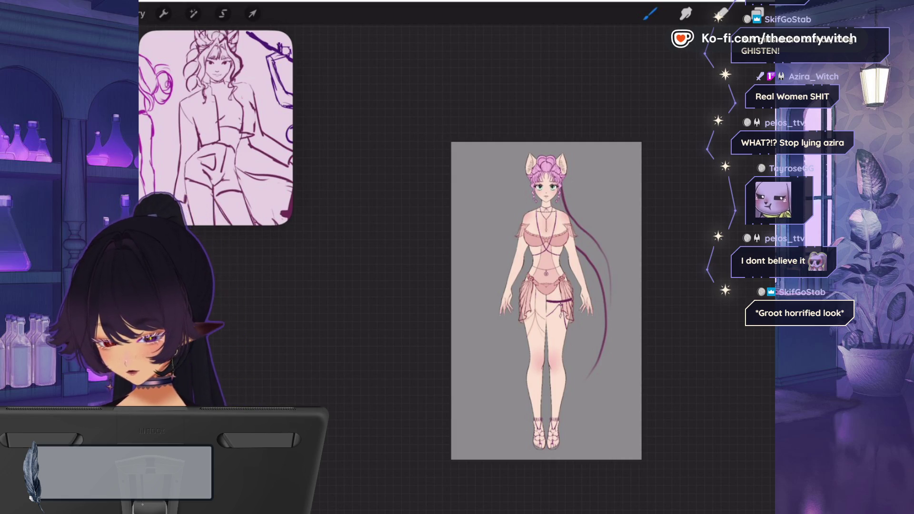
mouse_move(557, 193)
left_mouse_down()
mouse_move(612, 280)
mouse_move(613, 343)
left_mouse_up()
left_click(756, 13)
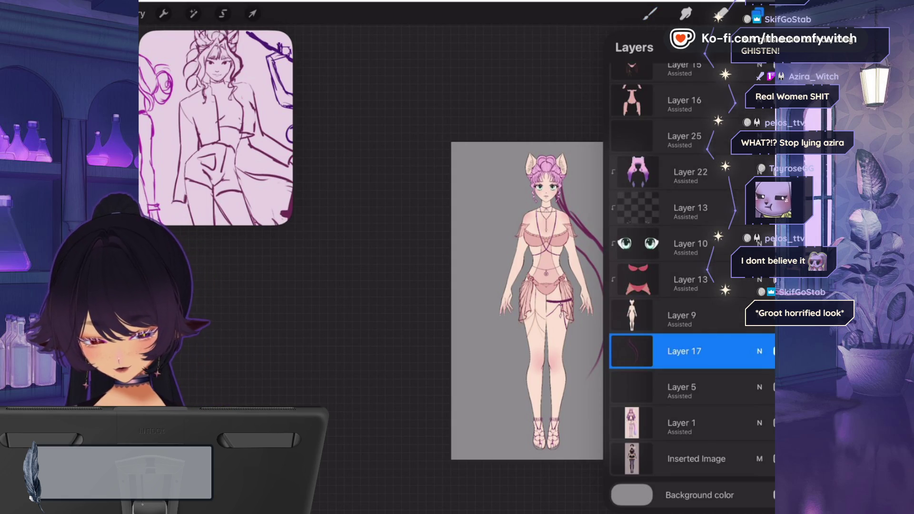
- Hide the coloured figure layer and add darker magenta strands down the side
left_click(773, 387)
left_click(650, 13)
scroll(527, 300, "up", 5)
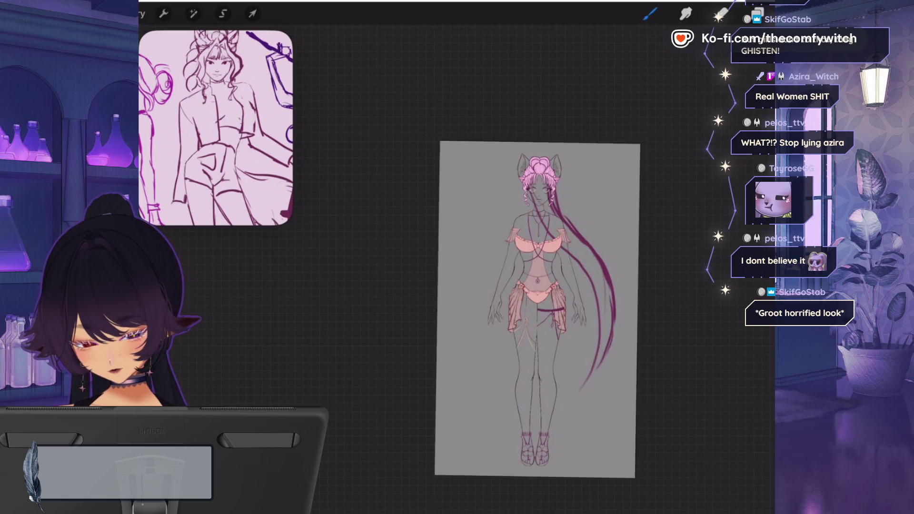
scroll(523, 285, "up", 3)
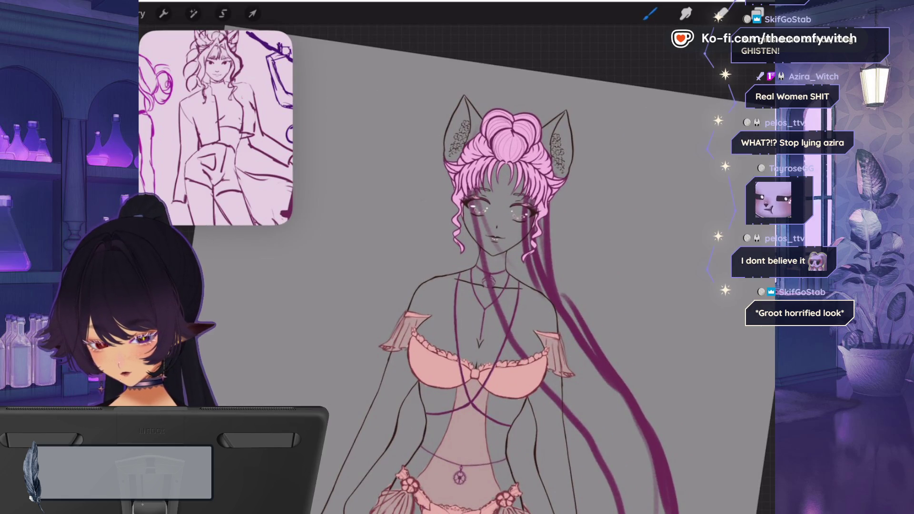
left_click_drag(521, 174, 532, 207)
left_click_drag(531, 254, 560, 316)
left_click_drag(554, 285, 585, 338)
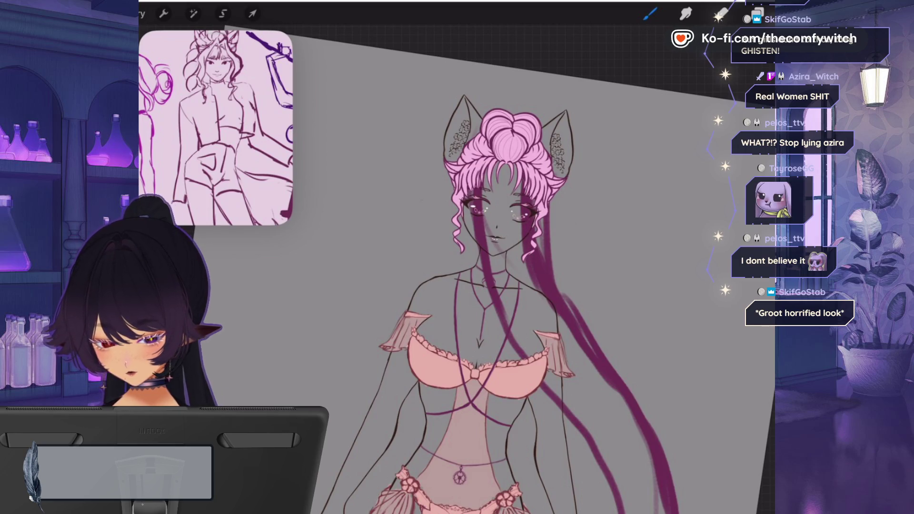
- Switch to the SU Cream Pencil 1 brush and erase the strands crossing the face and chest
left_click(650, 13)
left_click(706, 304)
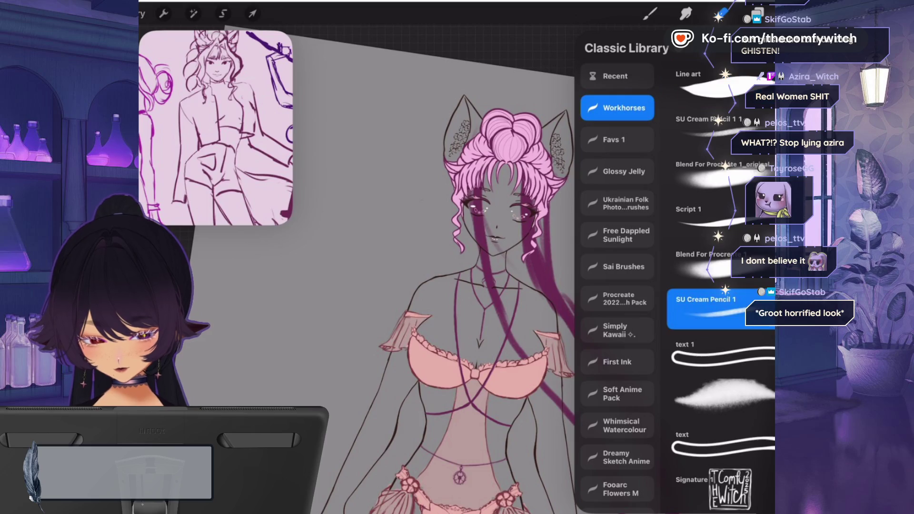
left_click(649, 13)
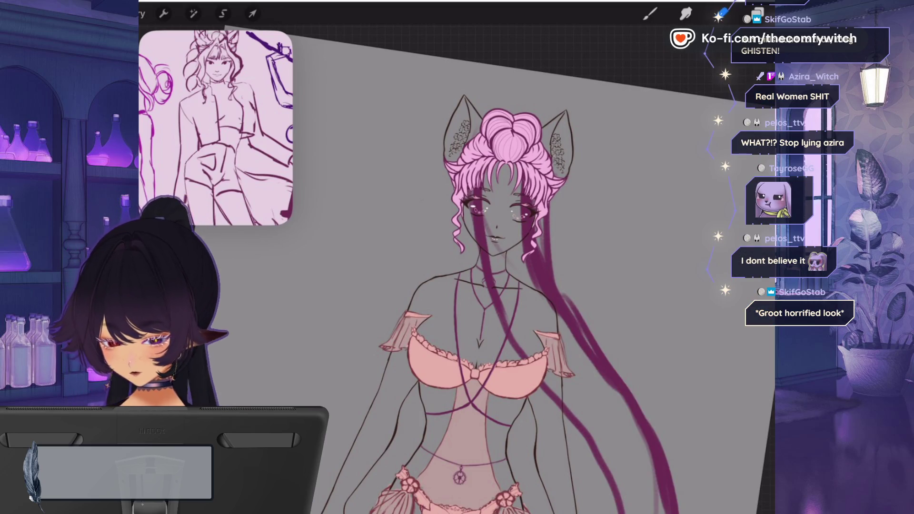
left_click_drag(542, 277, 580, 319)
mouse_move(549, 287)
left_mouse_down()
mouse_move(635, 400)
mouse_move(670, 474)
left_mouse_up()
left_click_drag(521, 206, 527, 253)
left_click_drag(482, 206, 506, 318)
mouse_move(471, 202)
left_mouse_down()
mouse_move(498, 311)
mouse_move(569, 418)
left_mouse_up()
mouse_move(476, 238)
left_mouse_down()
mouse_move(428, 286)
mouse_move(452, 190)
left_mouse_up()
mouse_move(571, 188)
left_mouse_down()
mouse_move(560, 248)
mouse_move(529, 314)
mouse_move(481, 359)
left_mouse_up()
left_click_drag(522, 297, 458, 346)
key("b")
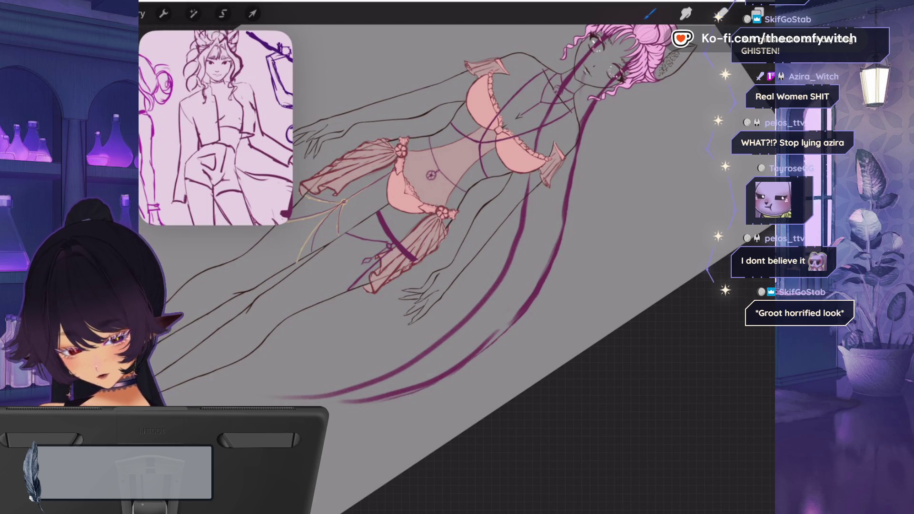
- Reset the view and redraw bold purple hair strands sweeping down past the thigh
key("ctrl+0")
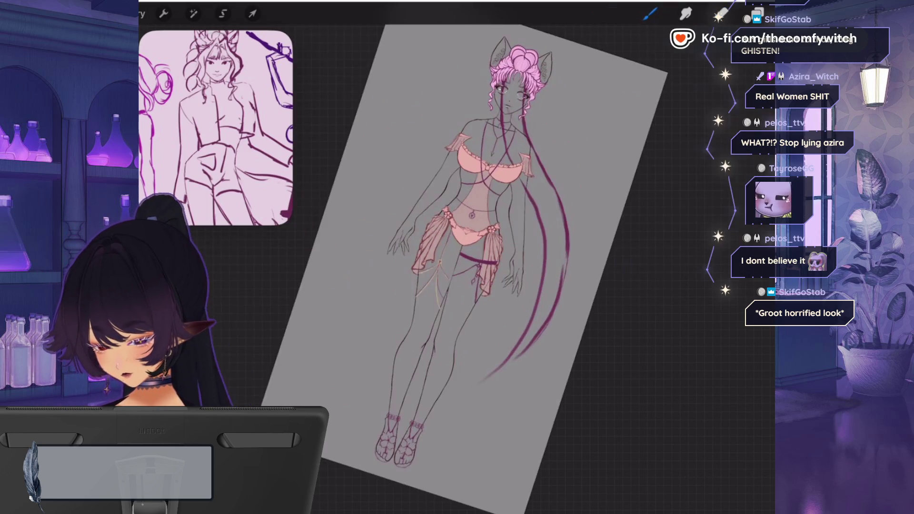
scroll(495, 247, "up", 3)
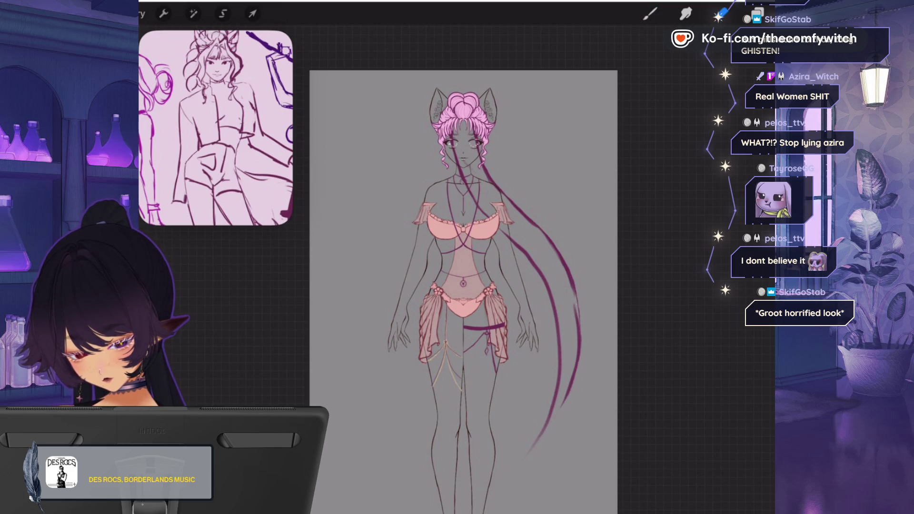
left_click_drag(557, 248, 561, 389)
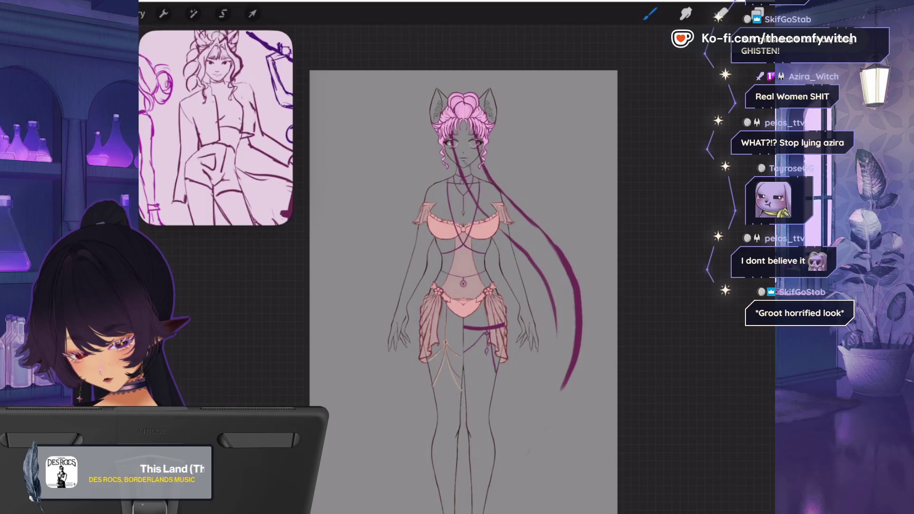
left_click_drag(556, 266, 536, 412)
left_click_drag(568, 381, 533, 416)
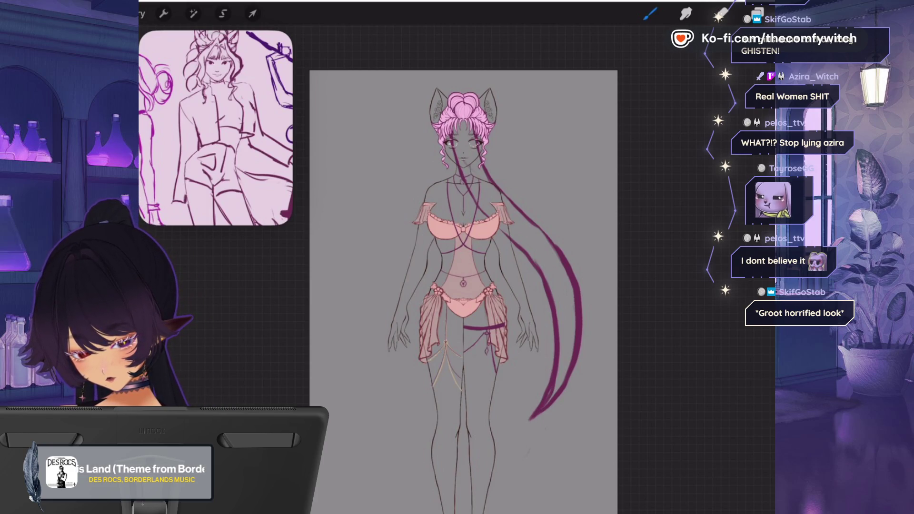
scroll(461, 285, "up", 3)
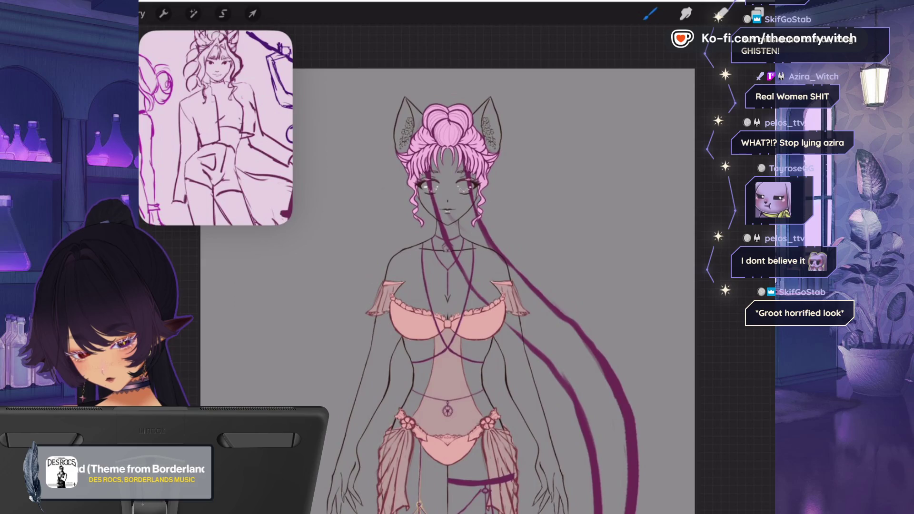
- Add short dark strokes on the forehead and left cheek
left_click_drag(450, 161, 461, 186)
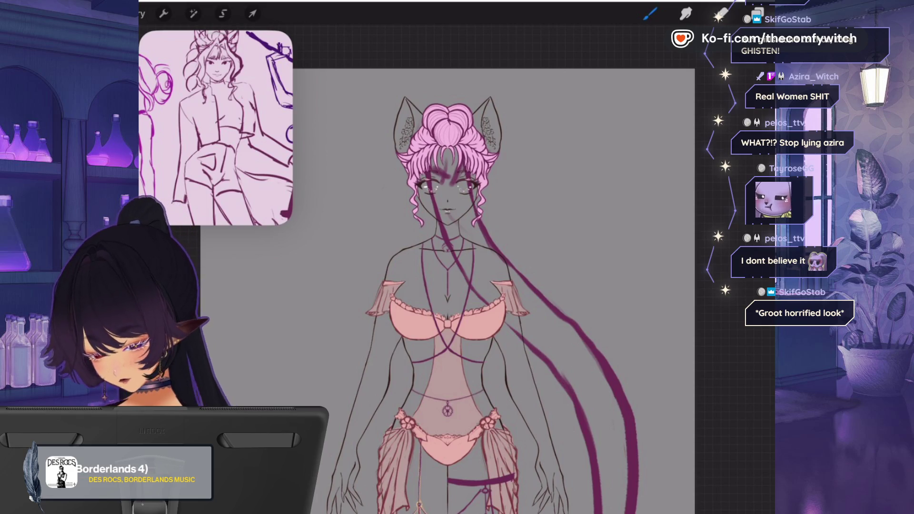
left_click_drag(452, 166, 461, 181)
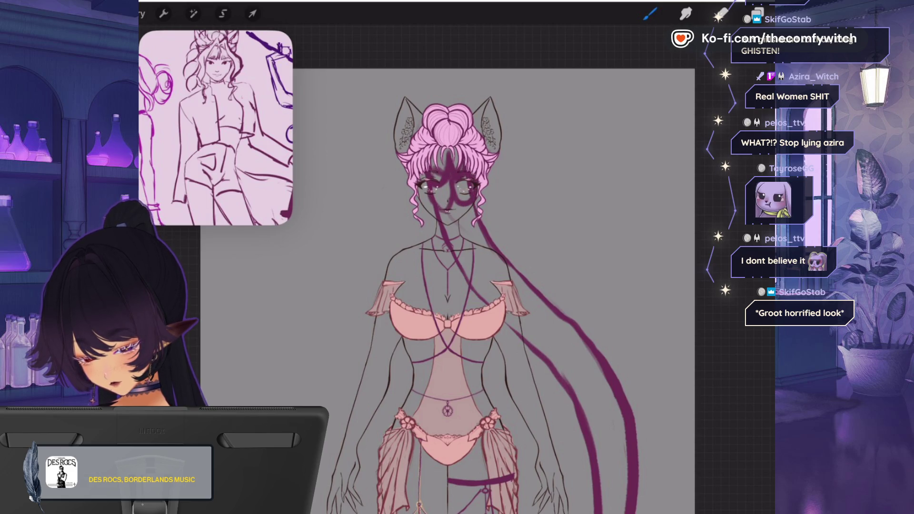
mouse_move(434, 203)
left_mouse_down()
mouse_move(436, 227)
mouse_move(461, 233)
mouse_move(479, 220)
mouse_move(477, 262)
left_mouse_up()
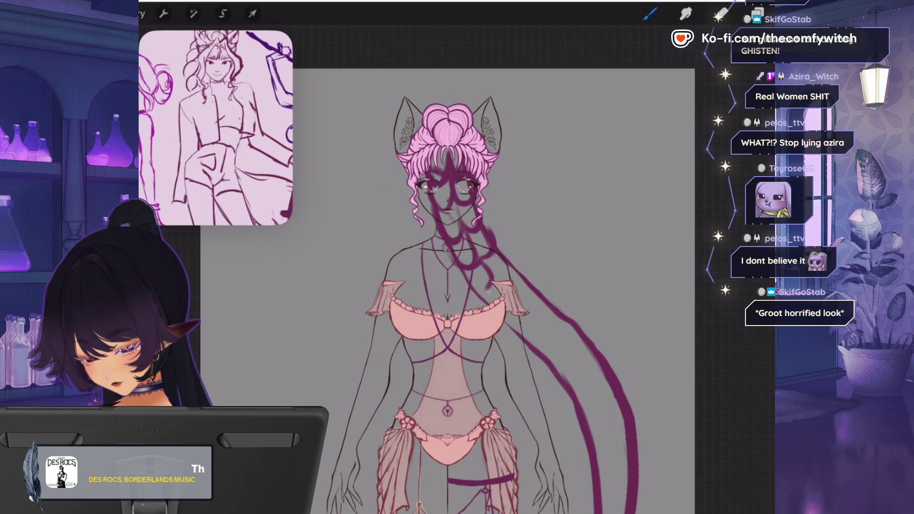
- Draw braid loops along the long strand down to its tapered tip
mouse_move(496, 255)
left_mouse_down()
mouse_move(511, 311)
mouse_move(536, 304)
left_mouse_up()
mouse_move(512, 269)
left_mouse_down()
mouse_move(533, 293)
mouse_move(507, 338)
mouse_move(526, 333)
left_mouse_up()
left_click_drag(447, 190, 504, 191)
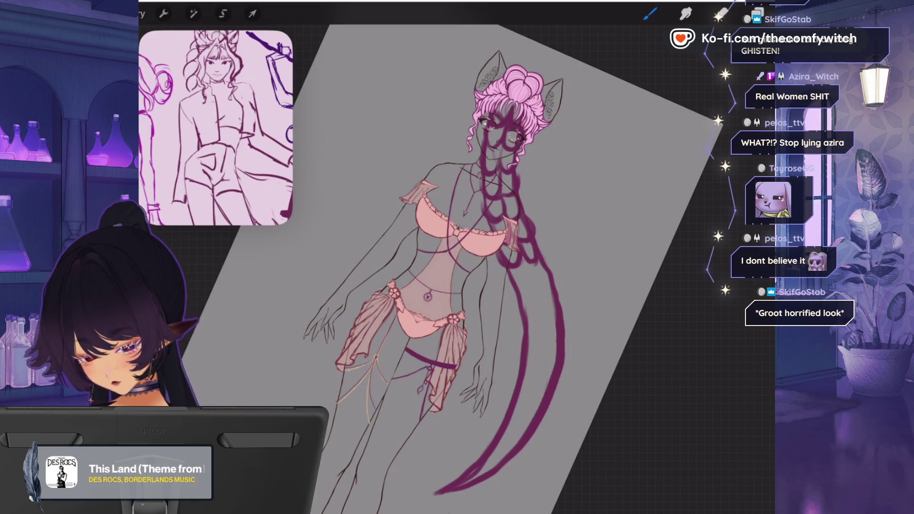
left_click_drag(504, 287, 514, 294)
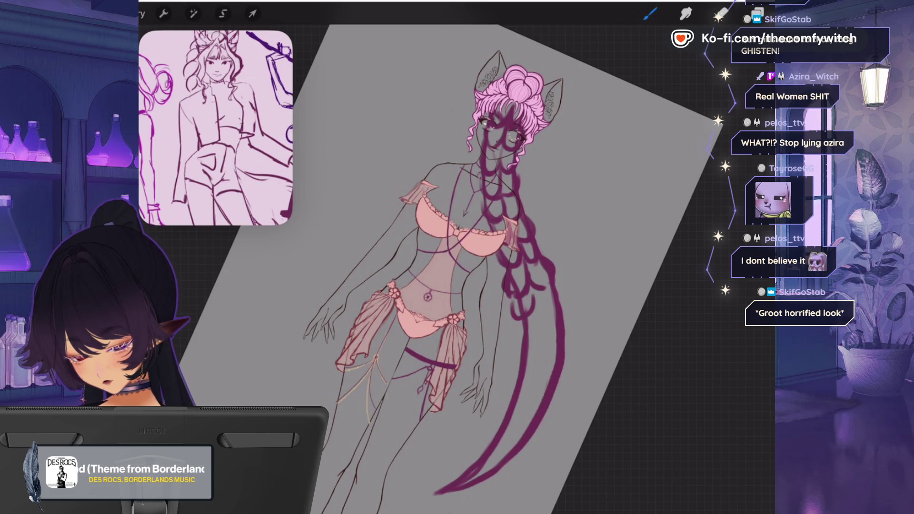
mouse_move(537, 312)
left_mouse_down()
mouse_move(529, 344)
mouse_move(514, 347)
mouse_move(555, 342)
mouse_move(557, 324)
left_mouse_up()
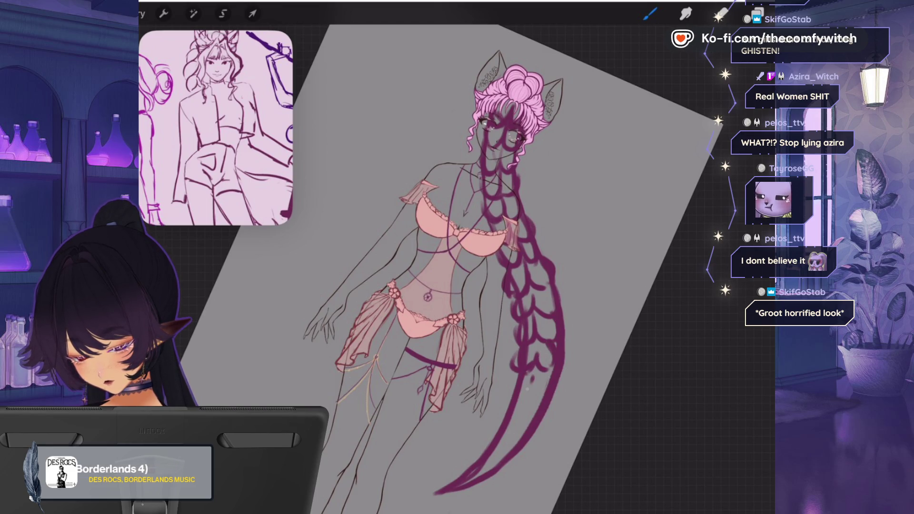
mouse_move(531, 395)
left_mouse_down()
mouse_move(548, 372)
mouse_move(545, 393)
mouse_move(507, 426)
mouse_move(506, 413)
mouse_move(523, 419)
left_mouse_up()
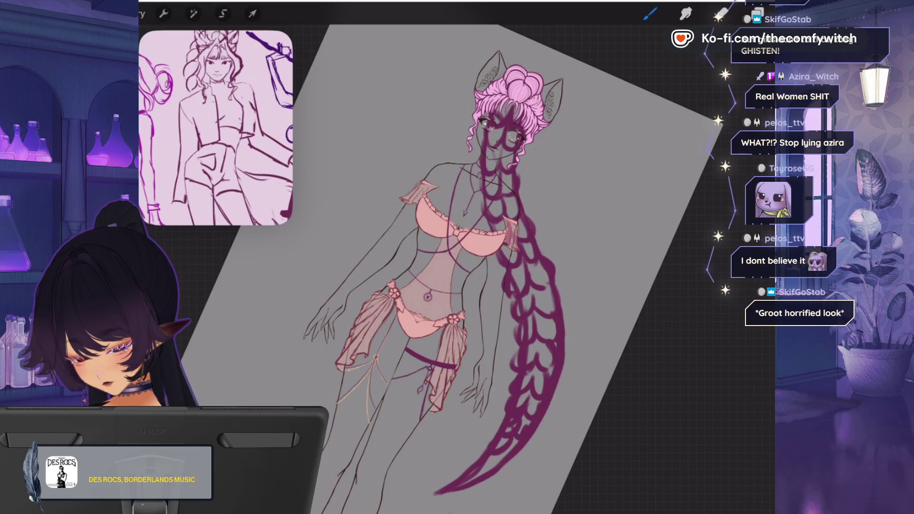
left_click_drag(493, 460, 482, 468)
left_click_drag(485, 470, 476, 475)
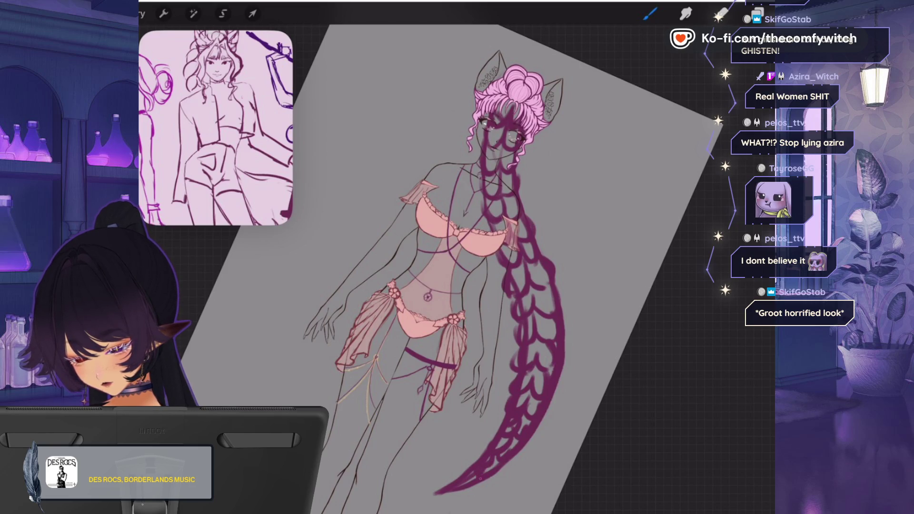
key("ctrl+0")
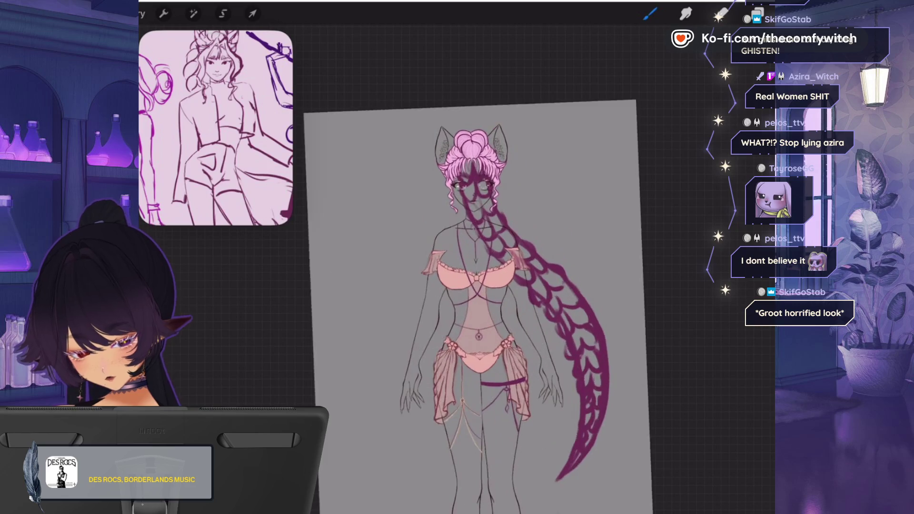
- Undo the Liquify push and use Pinch to reshape the braid's lower end into a slimmer tip
left_click(756, 14)
key("ctrl+z")
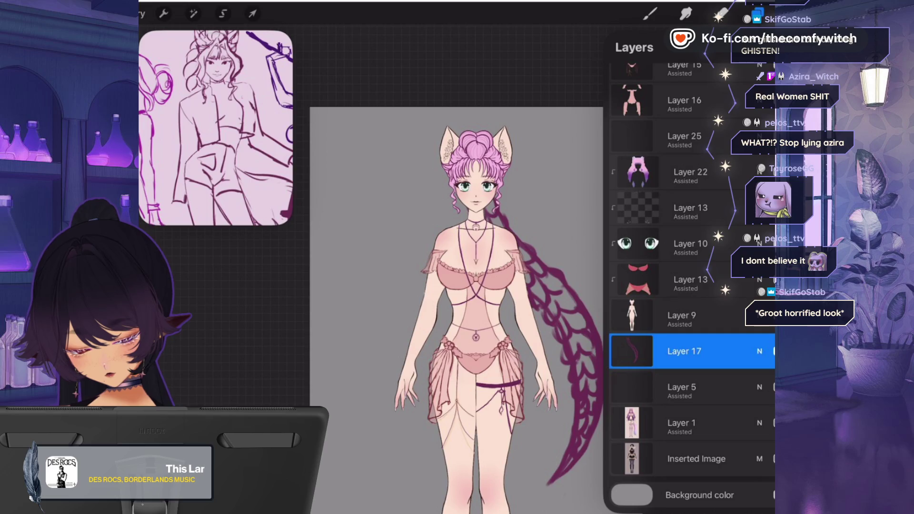
left_click(194, 13)
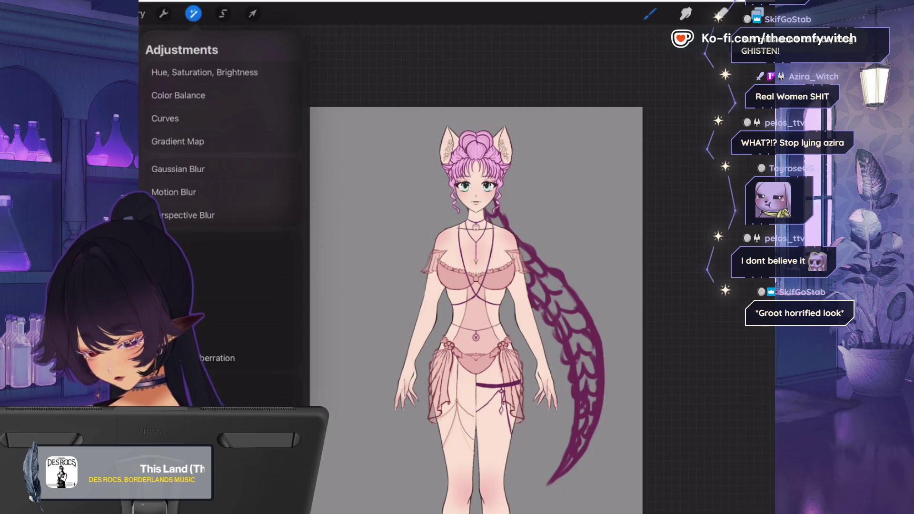
left_click(214, 385)
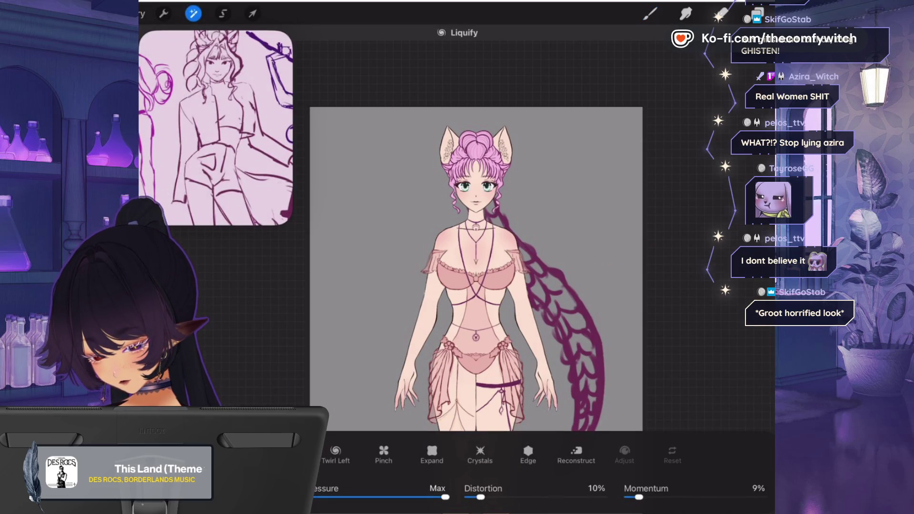
left_click_drag(586, 253, 597, 259)
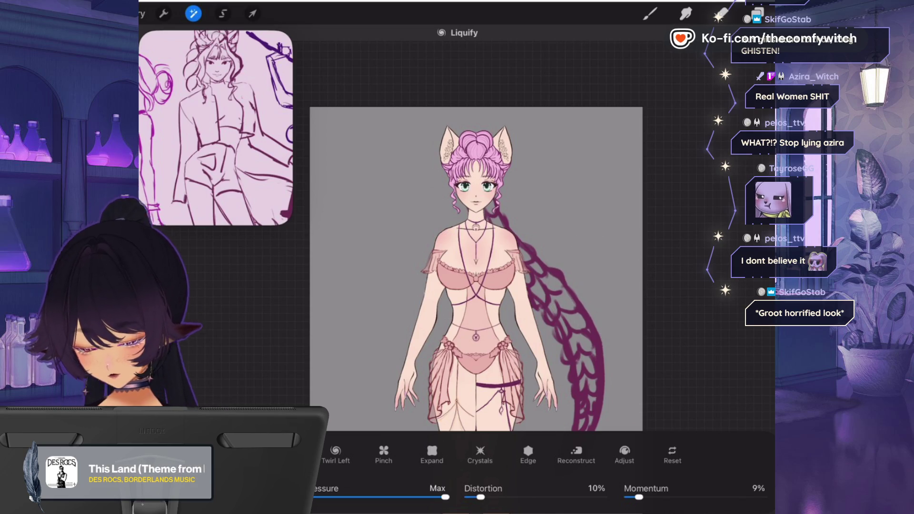
key("ctrl+z")
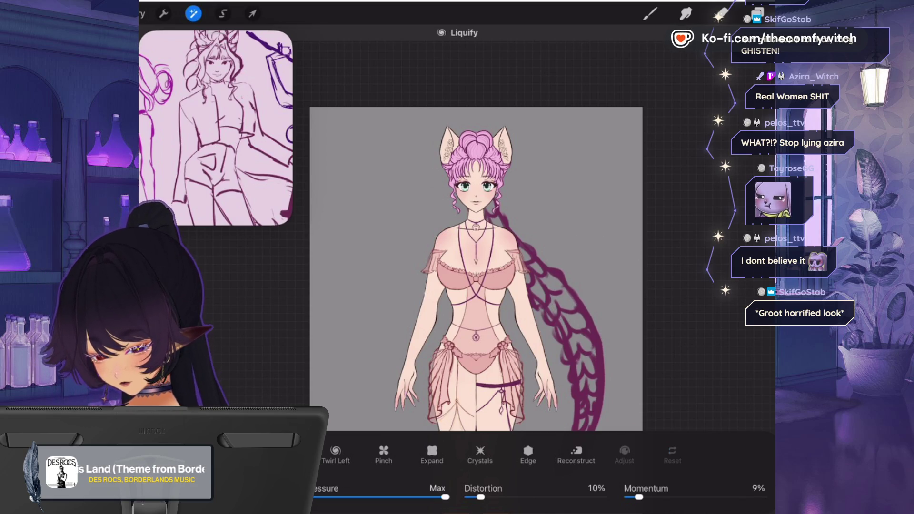
left_click(384, 452)
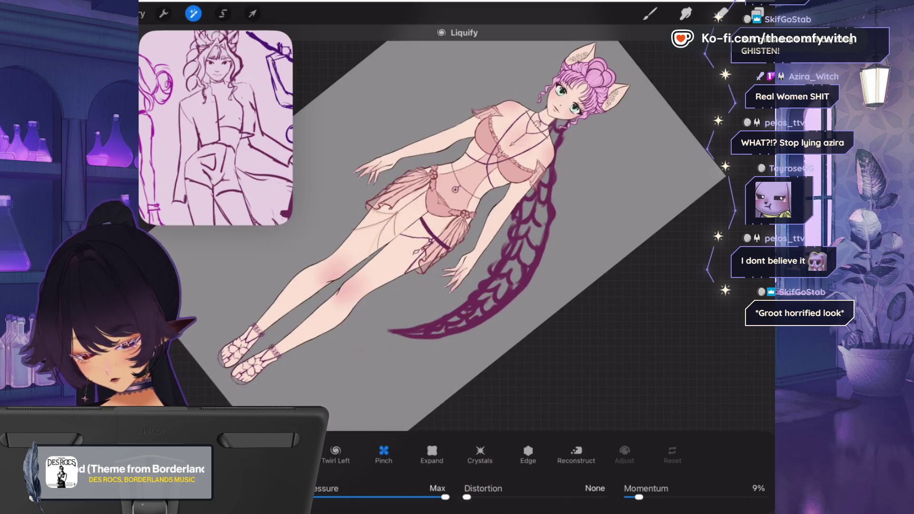
left_click_drag(542, 177, 476, 266)
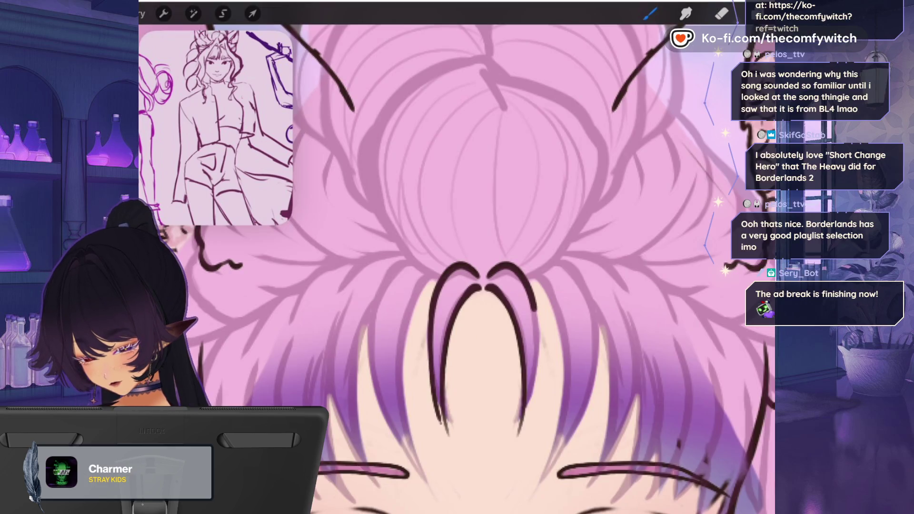
- Extend the tips of the left and two central inked hair strands downward
left_click_drag(427, 317, 427, 372)
left_click_drag(540, 331, 516, 451)
left_click_drag(443, 410, 453, 456)
left_click_drag(522, 412, 518, 456)
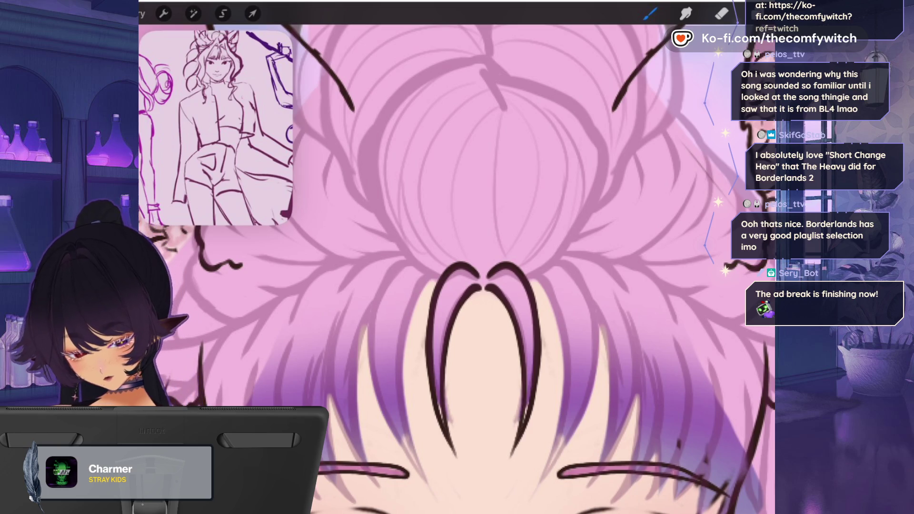
- Erase the dark ear lines running into the hair on both sides
left_click(721, 14)
left_click(721, 13)
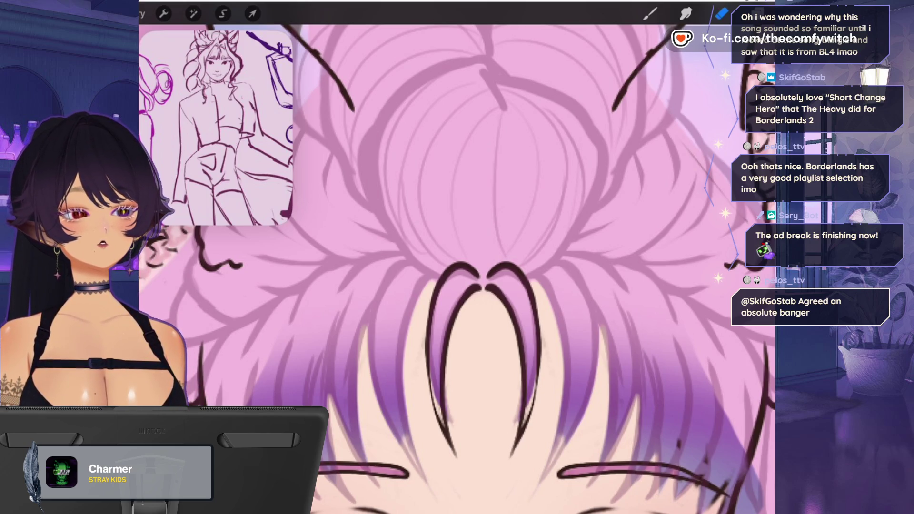
key("b")
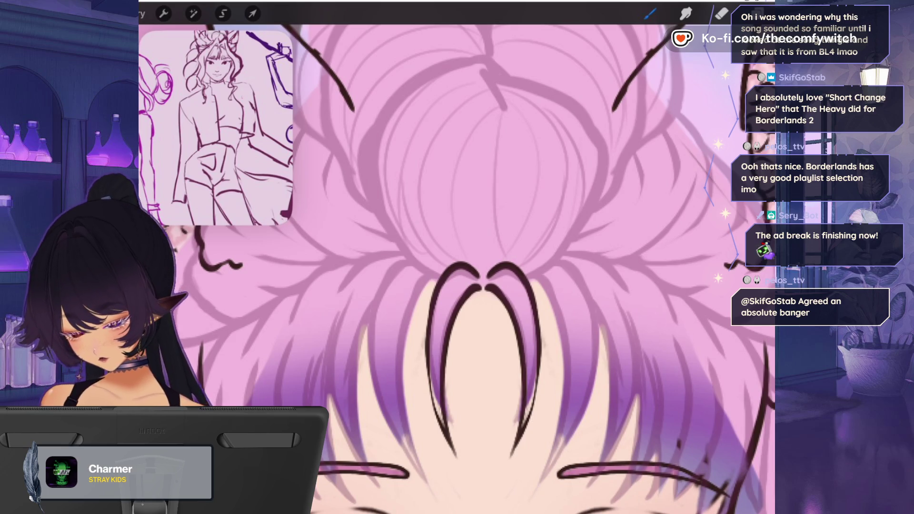
scroll(457, 266, "down", 5)
key("e")
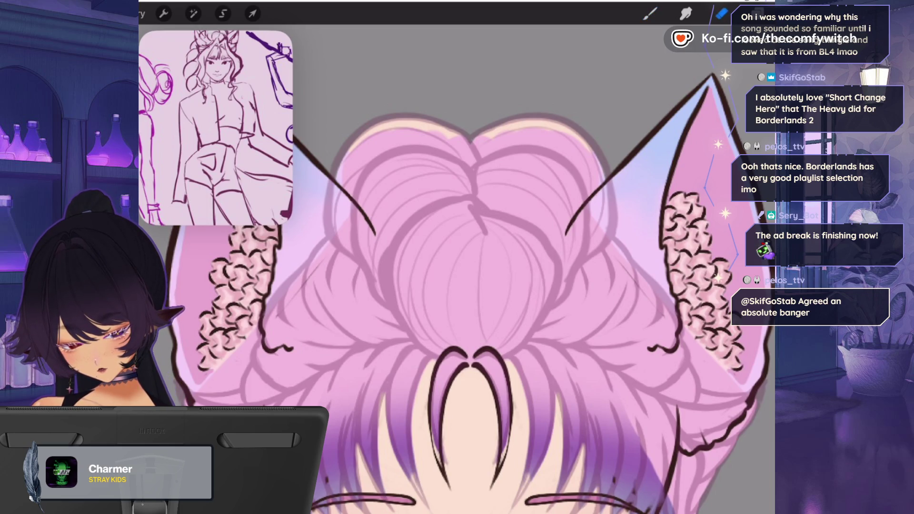
left_click_drag(336, 186, 332, 177)
left_click_drag(601, 183, 566, 234)
left_click_drag(339, 186, 375, 235)
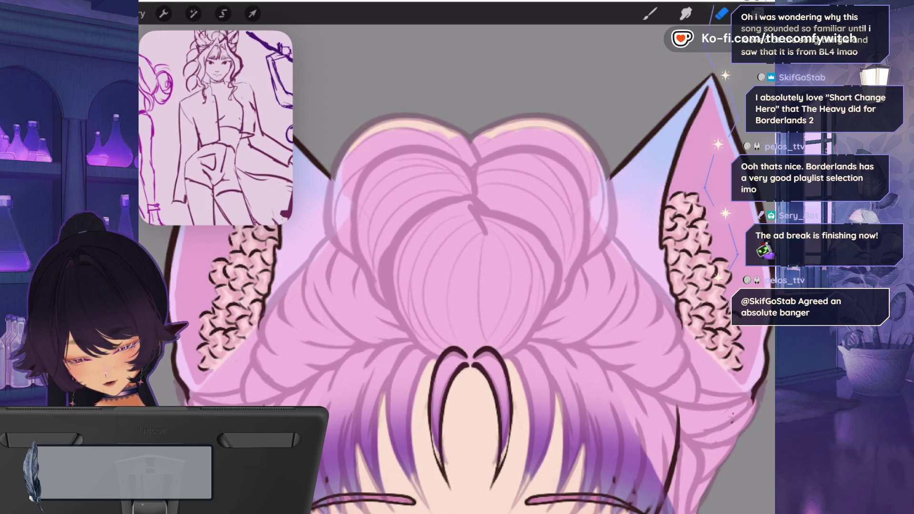
scroll(466, 286, "down", 5)
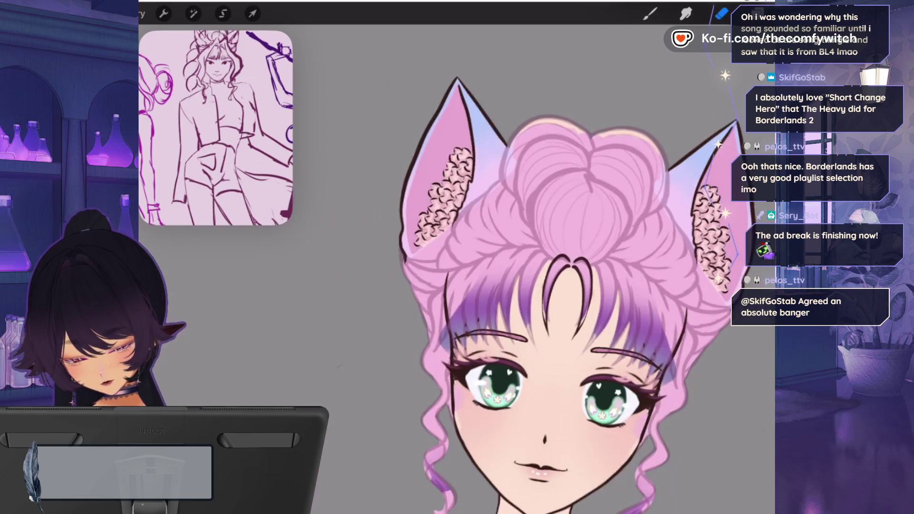
scroll(547, 285, "up", 3)
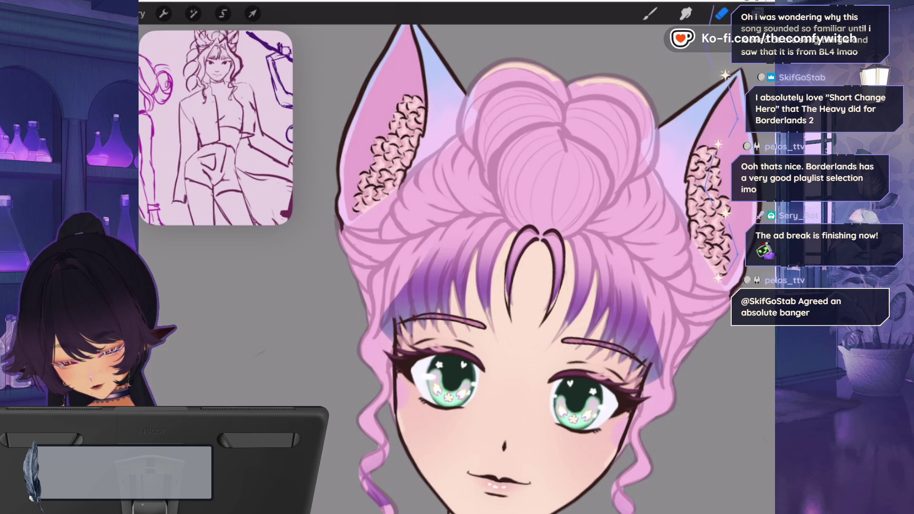
scroll(374, 336, "up", 5)
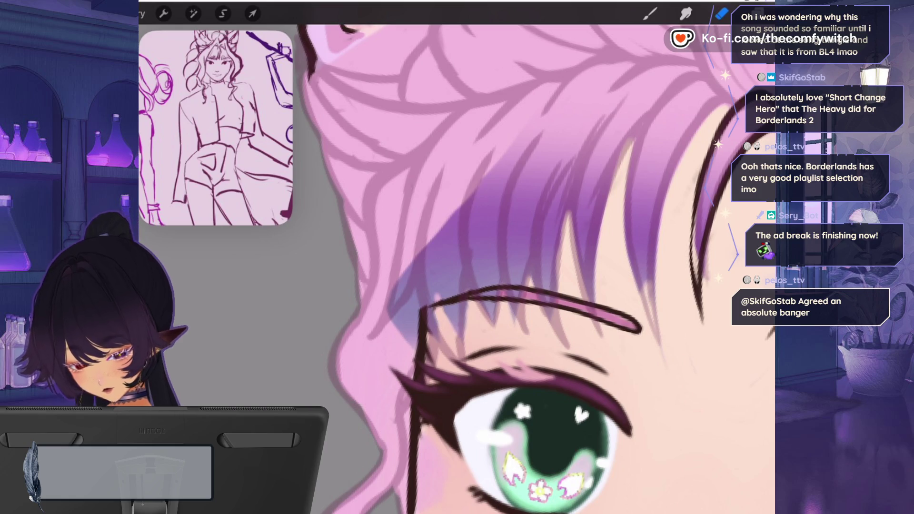
- Ink a series of long and curved strand lines down the bangs above the eye
key("b")
scroll(457, 267, "up", 5)
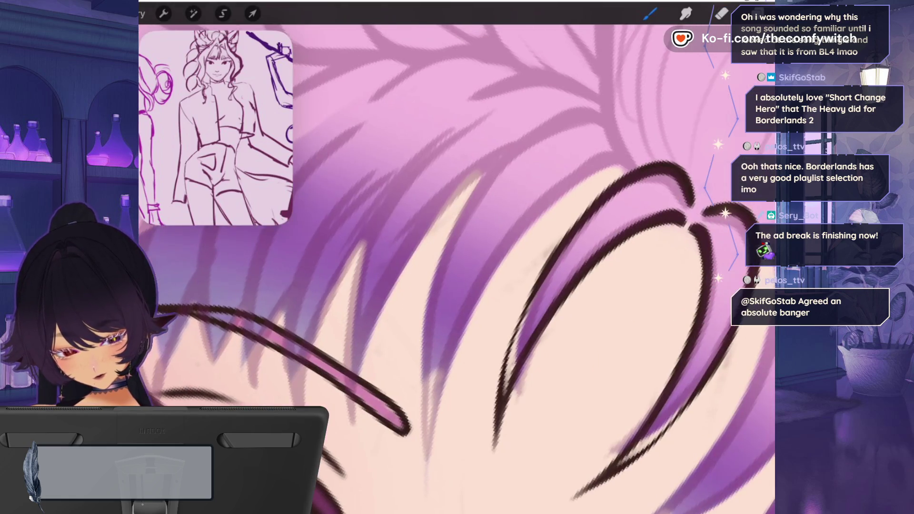
left_click_drag(619, 164, 566, 181)
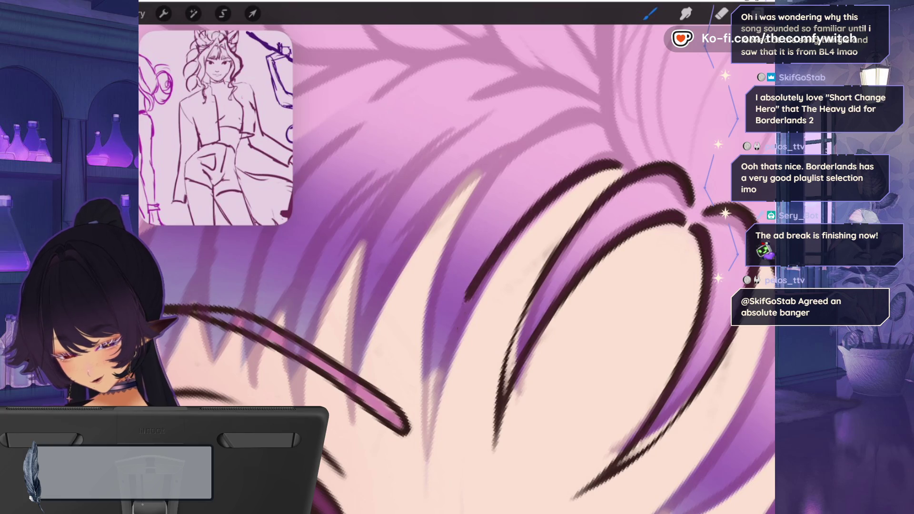
mouse_move(602, 116)
left_mouse_down()
mouse_move(585, 104)
mouse_move(516, 143)
mouse_move(434, 276)
mouse_move(421, 429)
left_mouse_up()
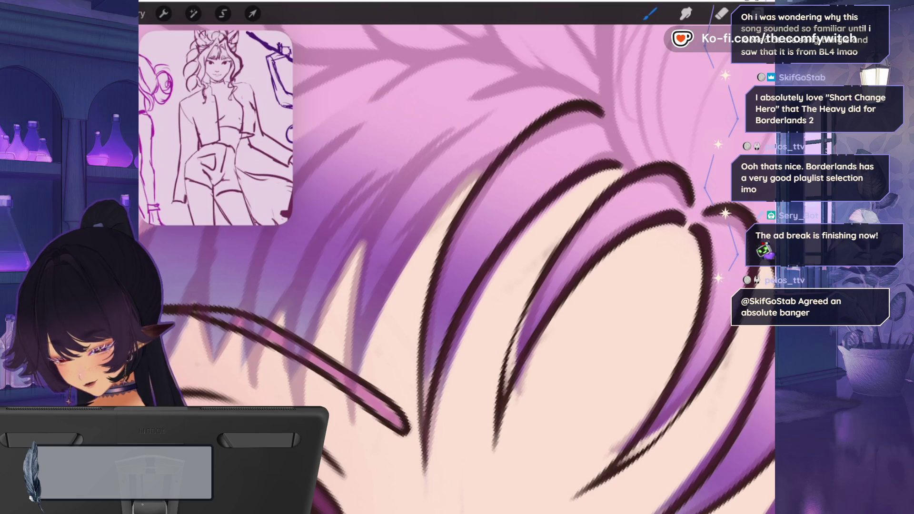
scroll(457, 266, "down", 3)
mouse_move(542, 243)
left_mouse_down()
mouse_move(500, 281)
mouse_move(440, 418)
left_mouse_up()
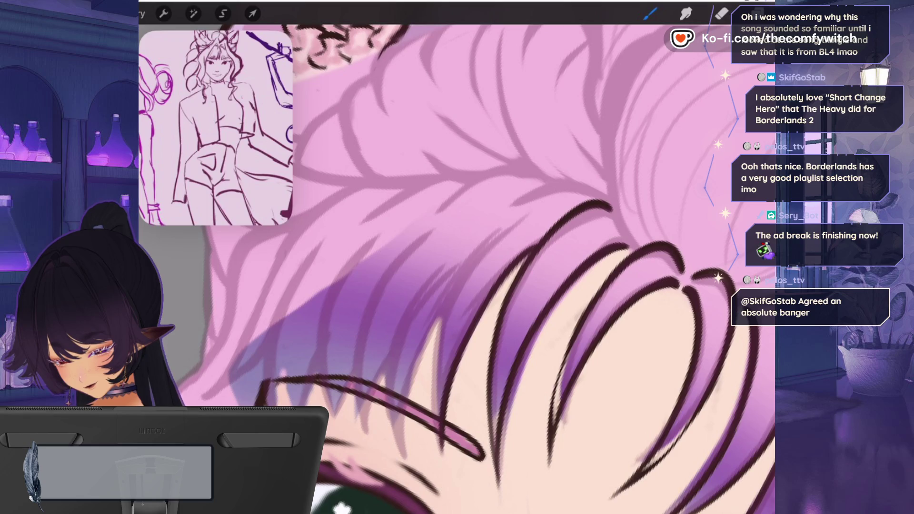
mouse_move(500, 219)
left_mouse_down()
mouse_move(448, 300)
mouse_move(433, 414)
mouse_move(440, 455)
left_mouse_up()
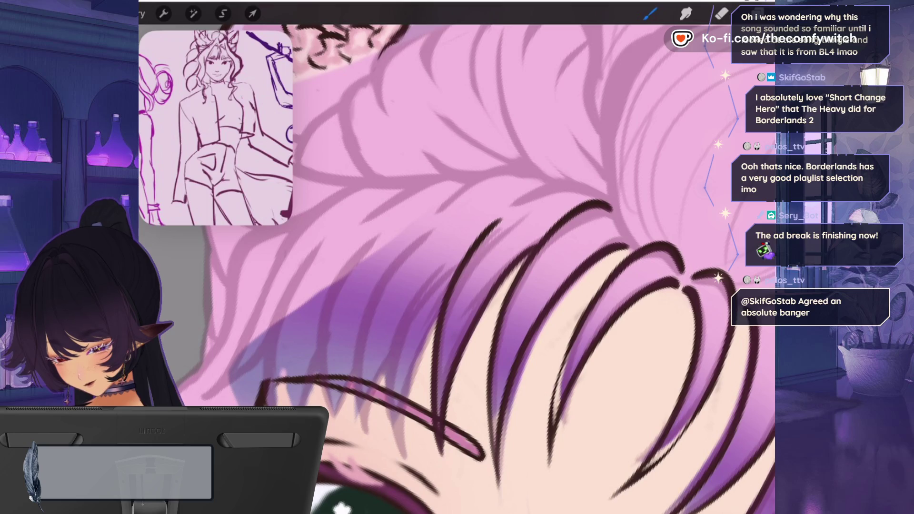
mouse_move(437, 317)
left_mouse_down()
mouse_move(416, 364)
mouse_move(400, 459)
left_mouse_up()
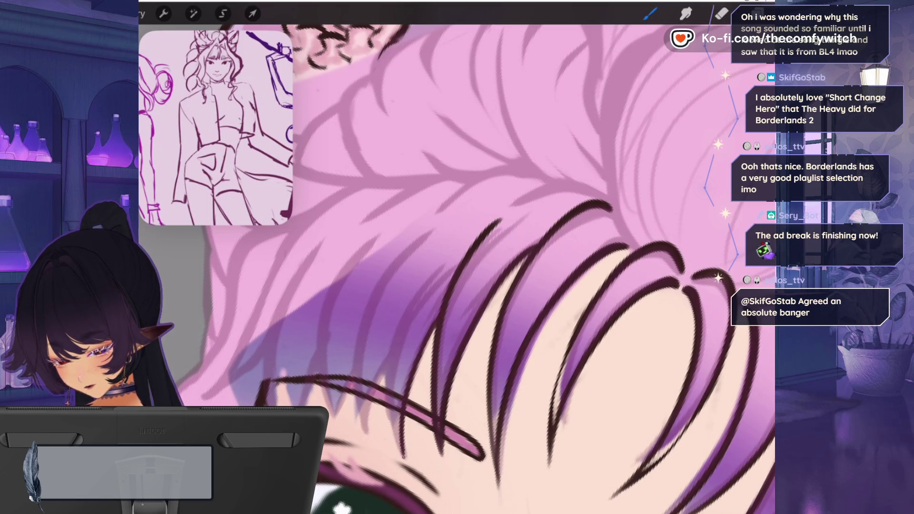
mouse_move(445, 255)
left_mouse_down()
mouse_move(392, 353)
mouse_move(389, 437)
left_mouse_up()
left_click_drag(389, 354, 363, 449)
mouse_move(421, 232)
left_mouse_down()
mouse_move(376, 293)
mouse_move(357, 376)
mouse_move(363, 451)
left_mouse_up()
left_click_drag(353, 365, 338, 420)
left_click_drag(376, 235, 336, 285)
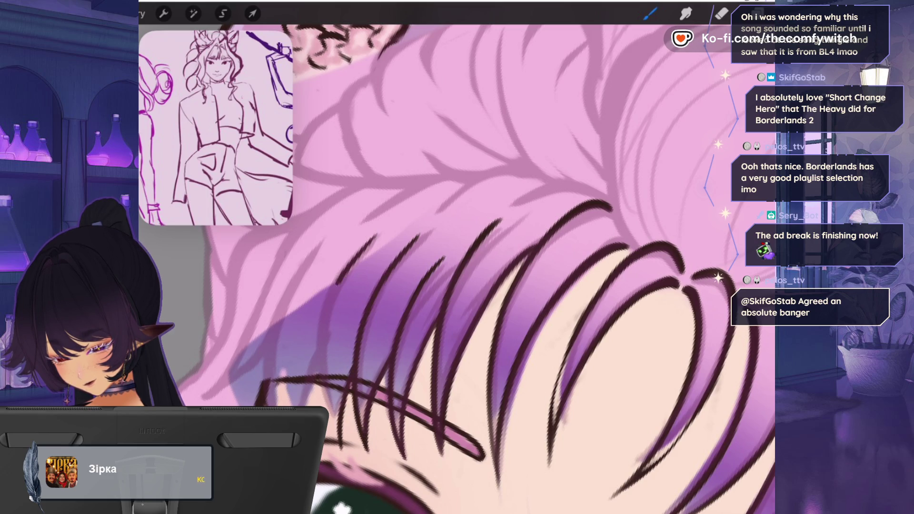
- Undo a stray stroke, redraw it, and add more long strands over the fringe
key("ctrl+z")
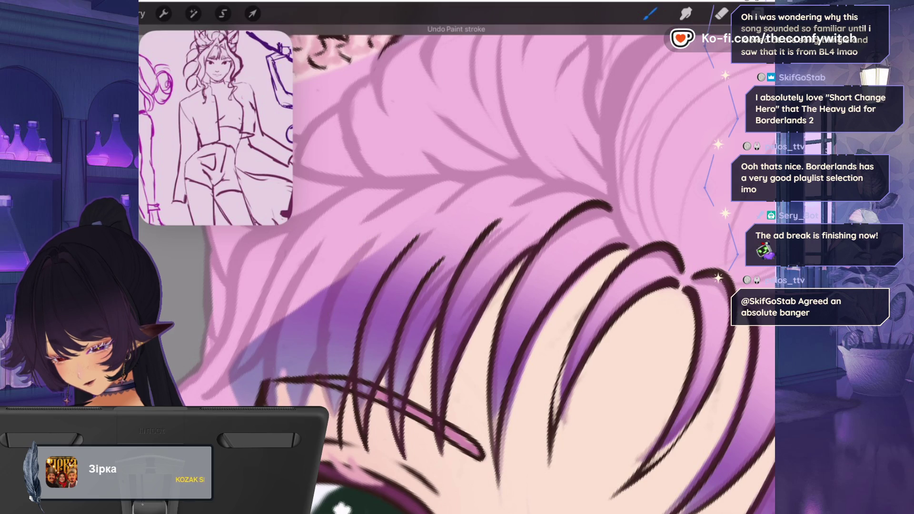
left_click_drag(322, 392, 344, 449)
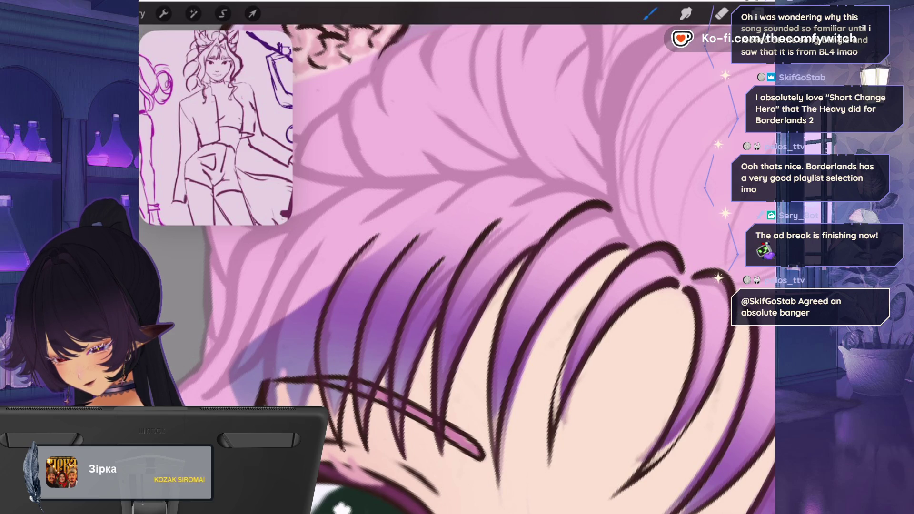
left_click_drag(315, 360, 301, 405)
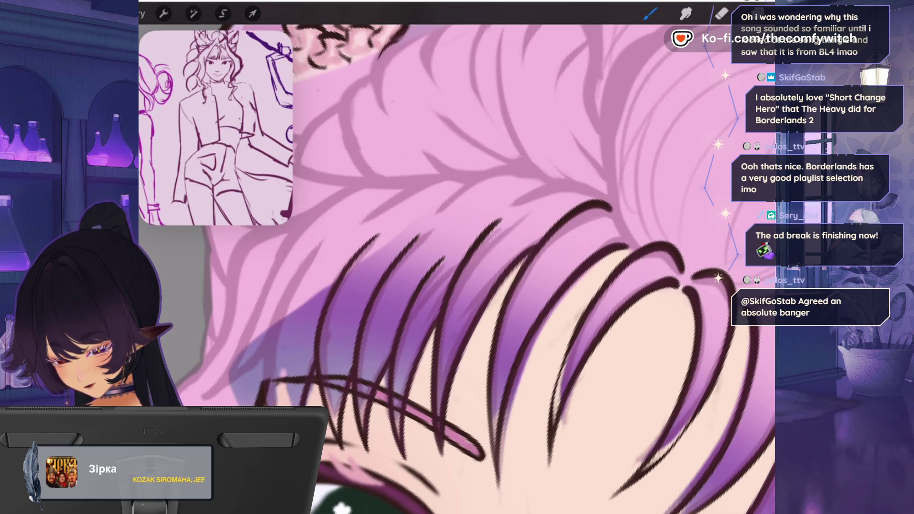
mouse_move(316, 247)
left_mouse_down()
mouse_move(275, 332)
mouse_move(268, 406)
left_mouse_up()
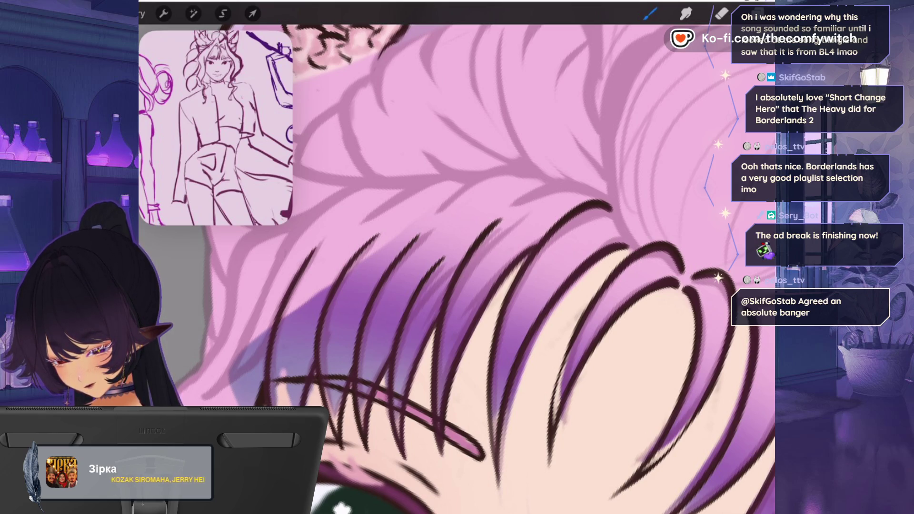
scroll(475, 266, "down", 5)
scroll(475, 267, "up", 5)
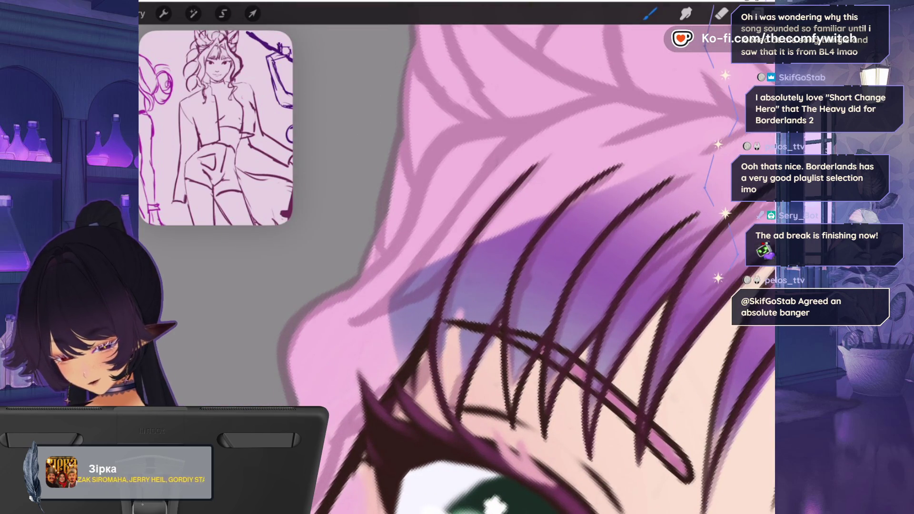
mouse_move(602, 97)
left_mouse_down()
mouse_move(499, 145)
mouse_move(400, 240)
mouse_move(368, 244)
mouse_move(419, 255)
left_mouse_up()
mouse_move(500, 177)
left_mouse_down()
mouse_move(443, 237)
mouse_move(398, 355)
left_mouse_up()
scroll(524, 266, "down", 5)
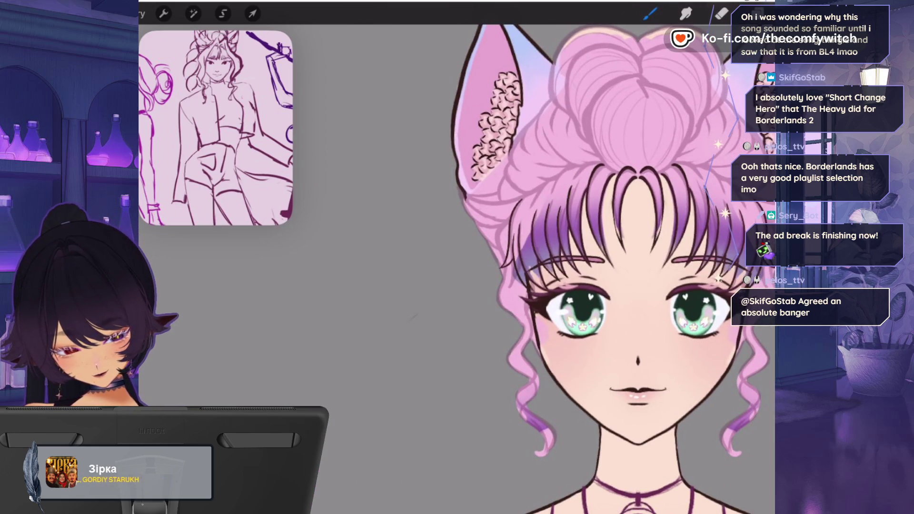
scroll(524, 190, "up", 5)
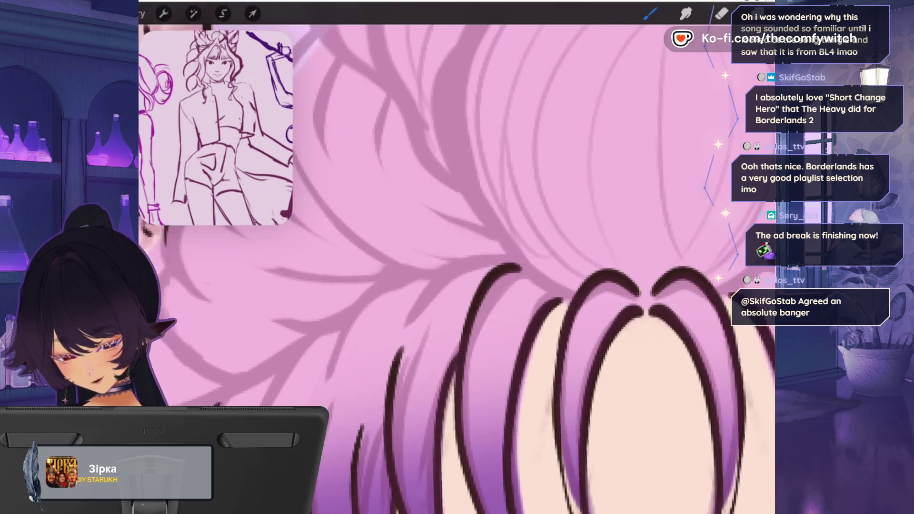
- Outline both sides of the hair bun and its upper right edge
scroll(524, 214, "right", 2)
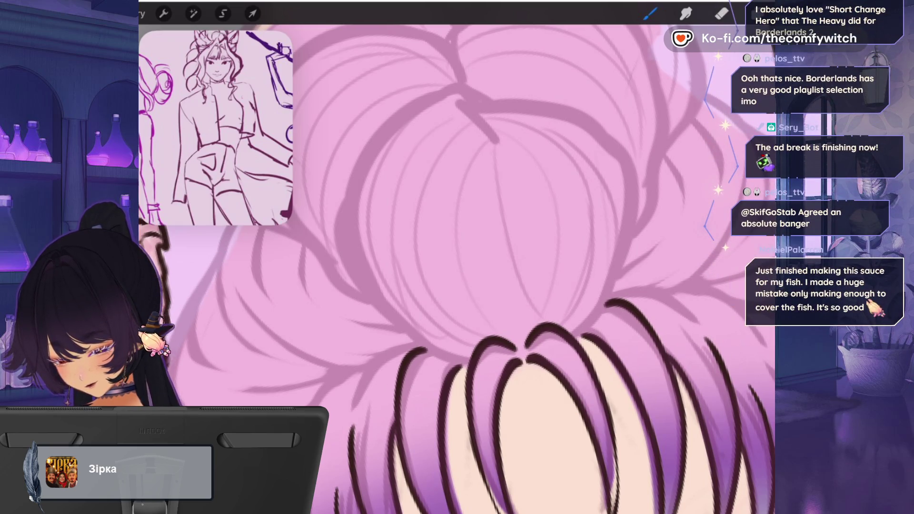
mouse_move(458, 364)
left_mouse_down()
mouse_move(414, 344)
mouse_move(371, 297)
mouse_move(351, 231)
mouse_move(374, 151)
left_mouse_up()
left_click_drag(558, 105, 621, 185)
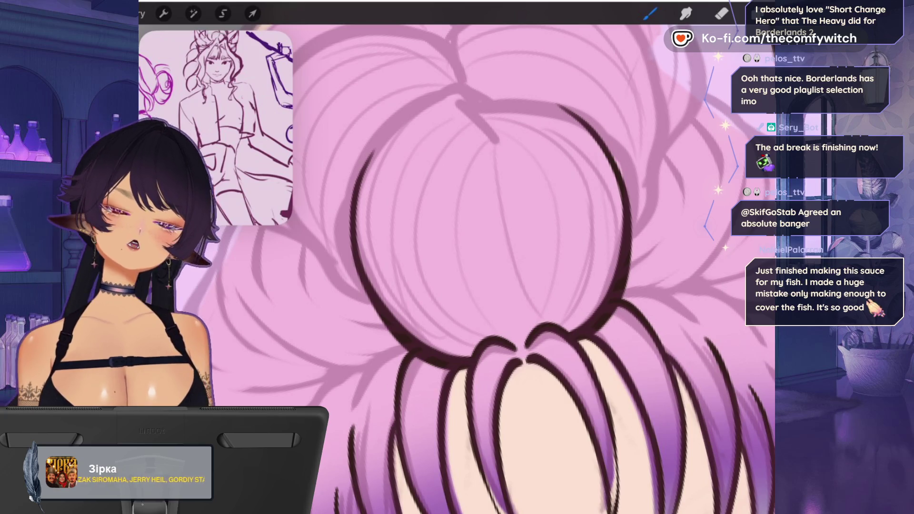
mouse_move(490, 214)
left_mouse_down()
mouse_move(523, 186)
mouse_move(590, 166)
left_mouse_up()
- Ink strand lines along the hair below the bun, redoing one stroke
left_click_drag(484, 289, 438, 340)
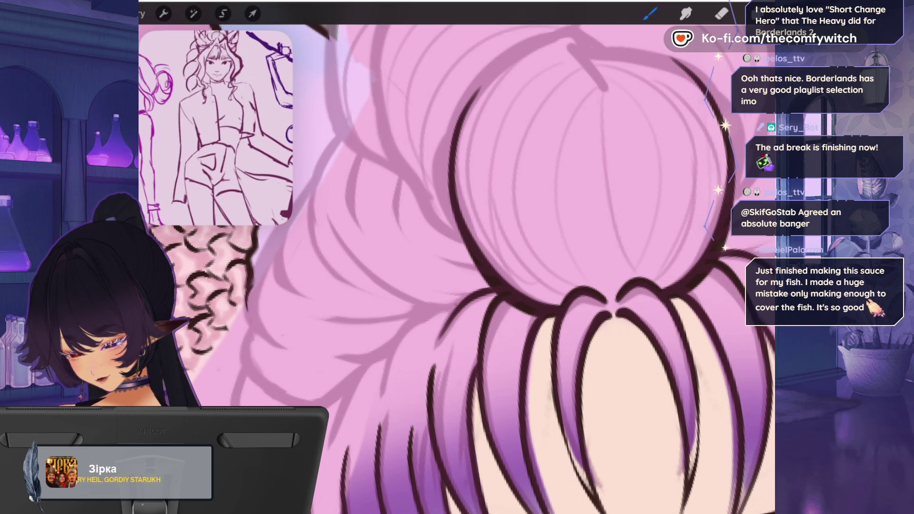
mouse_move(439, 304)
left_mouse_down()
mouse_move(367, 280)
mouse_move(336, 231)
left_mouse_up()
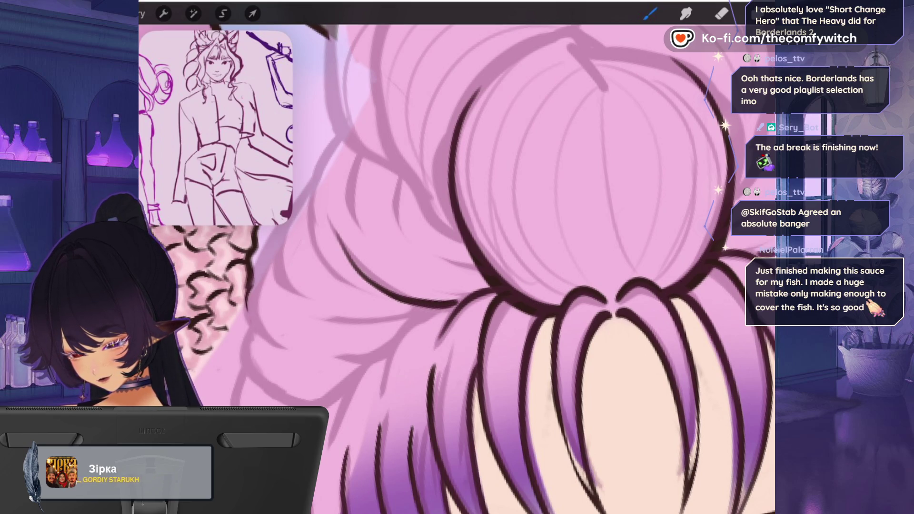
mouse_move(436, 309)
left_mouse_down()
mouse_move(390, 366)
mouse_move(380, 404)
left_mouse_up()
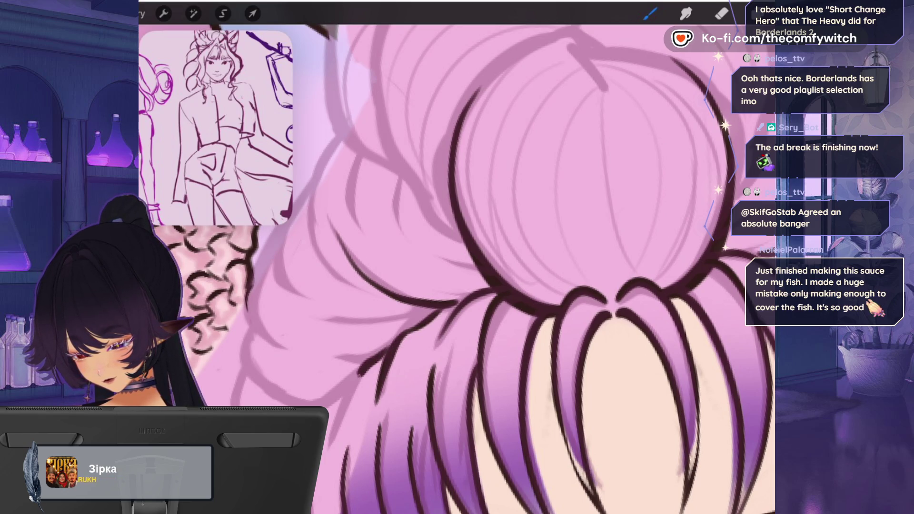
key("ctrl+z")
mouse_move(389, 347)
left_mouse_down()
mouse_move(382, 355)
mouse_move(319, 358)
left_mouse_up()
mouse_move(379, 357)
left_mouse_down()
mouse_move(361, 374)
mouse_move(334, 440)
left_mouse_up()
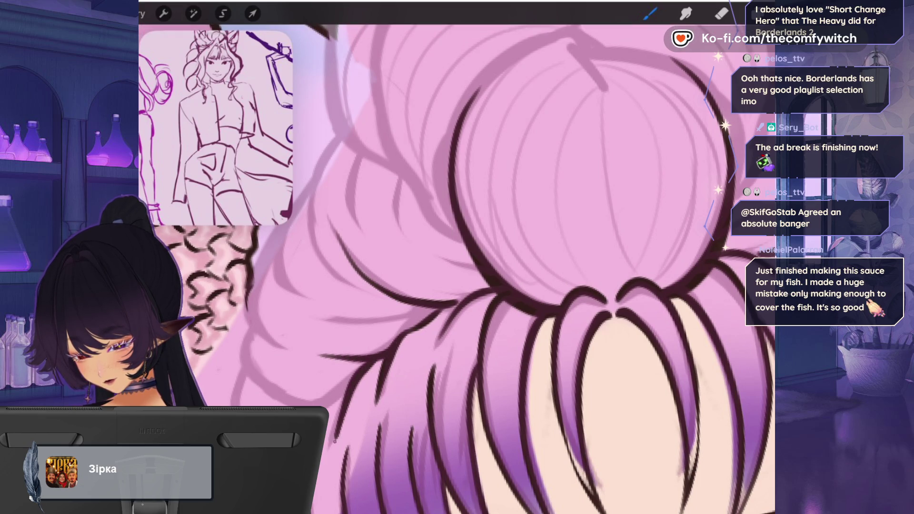
left_click_drag(347, 383, 318, 408)
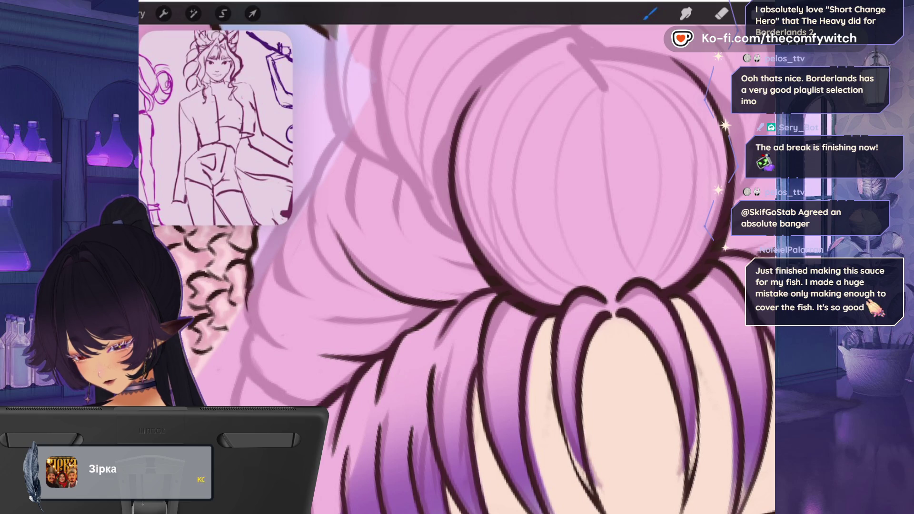
scroll(457, 267, "down", 5)
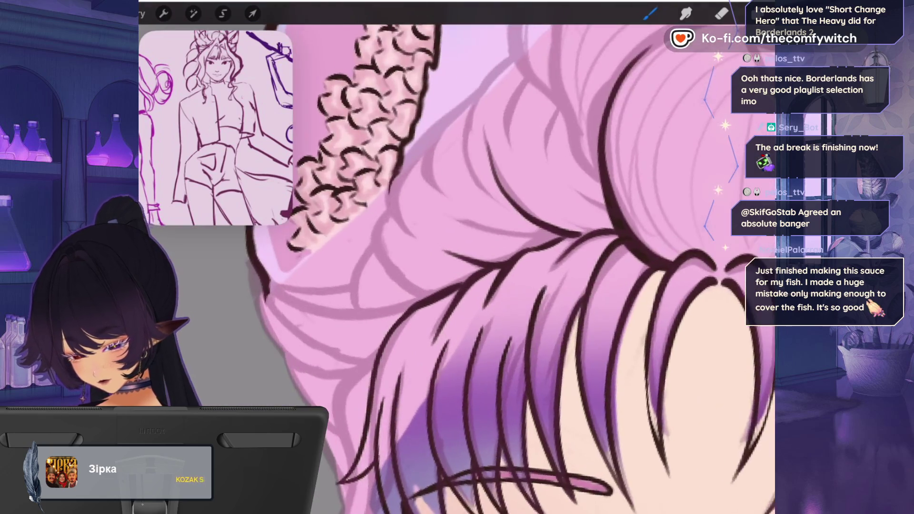
- Ink curved strand lines through the hair beside and below the ear
scroll(476, 200, "up", 5)
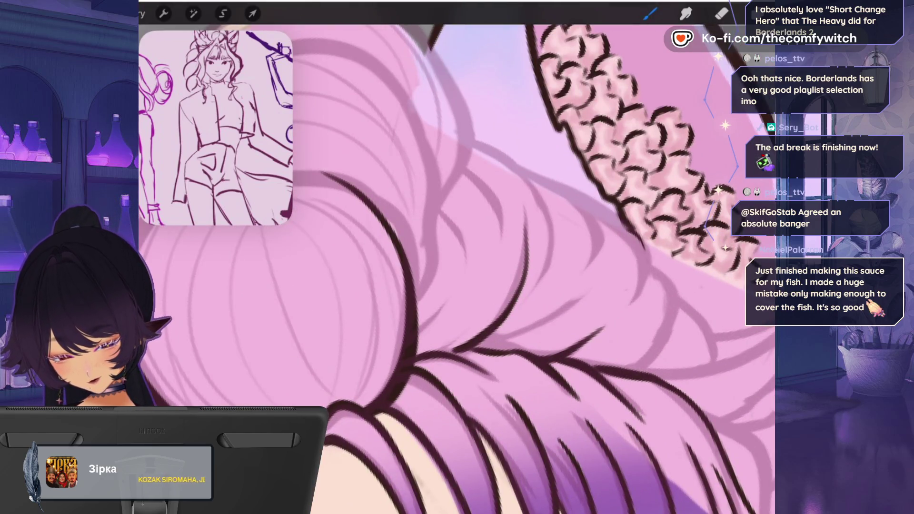
mouse_move(481, 351)
left_mouse_down()
mouse_move(523, 334)
mouse_move(586, 284)
left_mouse_up()
mouse_move(475, 139)
left_mouse_down()
mouse_move(540, 174)
mouse_move(555, 245)
left_mouse_up()
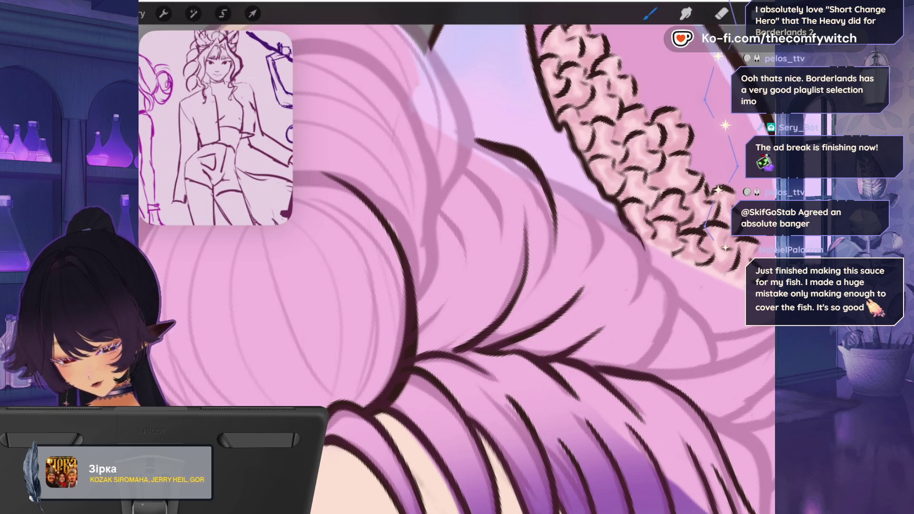
mouse_move(466, 168)
left_mouse_down()
mouse_move(499, 190)
mouse_move(506, 242)
left_mouse_up()
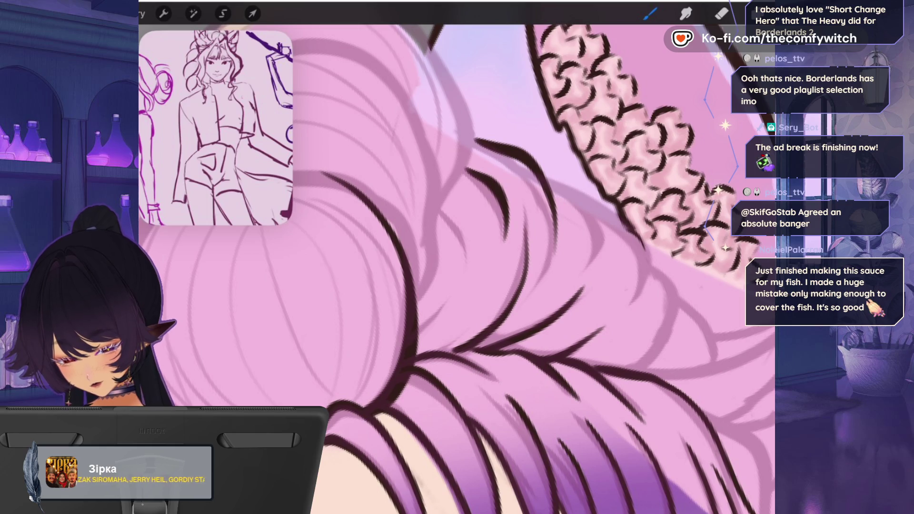
mouse_move(414, 350)
left_mouse_down()
mouse_move(445, 318)
mouse_move(465, 277)
left_mouse_up()
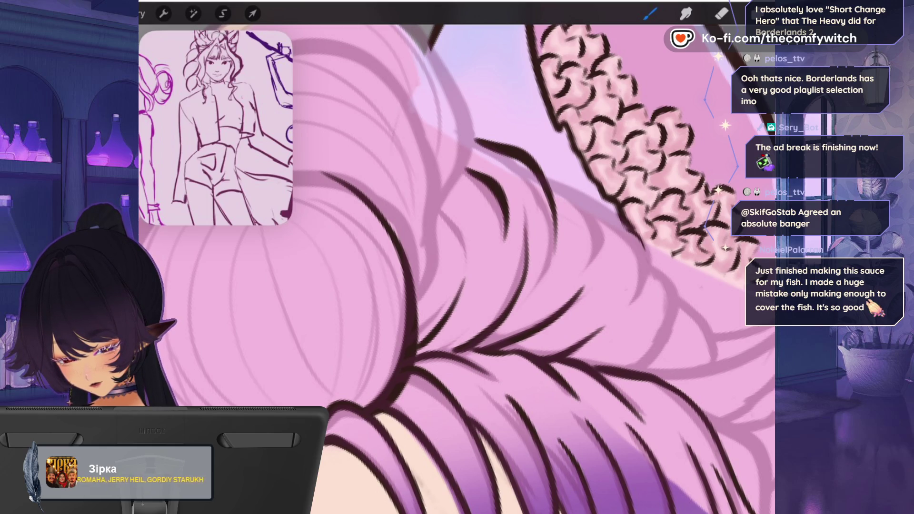
left_click_drag(438, 208, 464, 260)
scroll(457, 267, "down", 5)
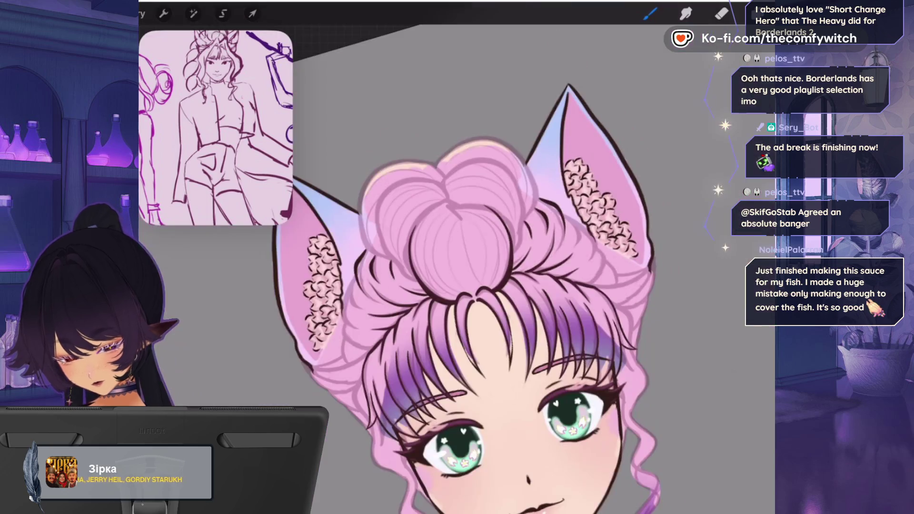
scroll(457, 267, "up", 3)
scroll(561, 267, "up", 2)
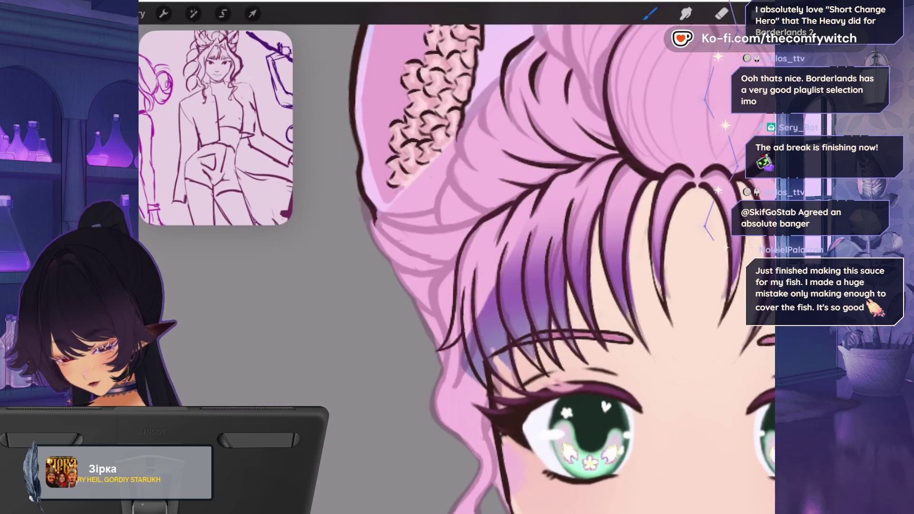
- Outline the fringe, the hair's left edge and the side curl where they meet the face
left_click_drag(494, 212, 463, 235)
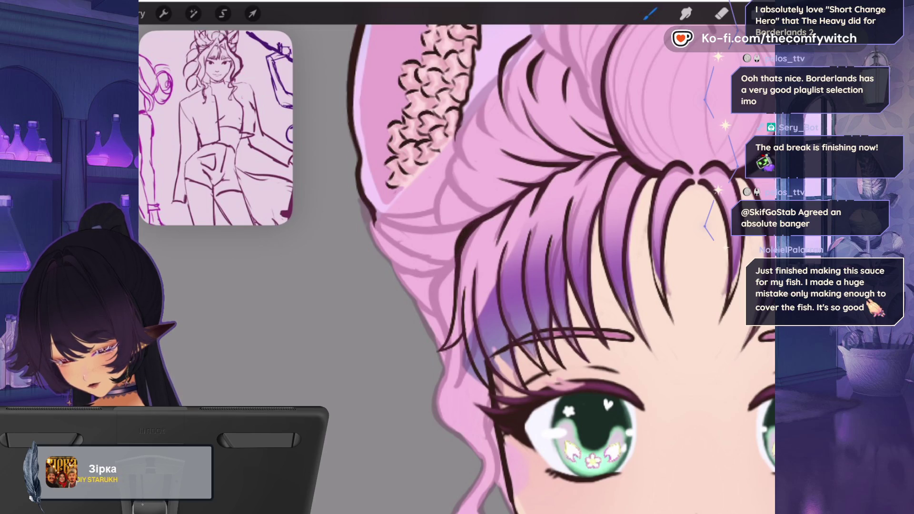
left_click_drag(452, 261, 432, 308)
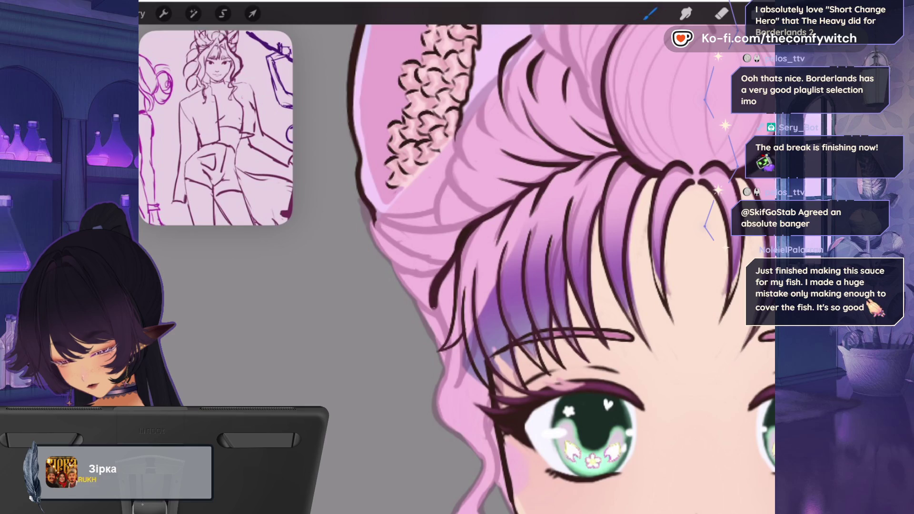
mouse_move(446, 348)
left_mouse_down()
mouse_move(431, 393)
mouse_move(457, 437)
left_mouse_up()
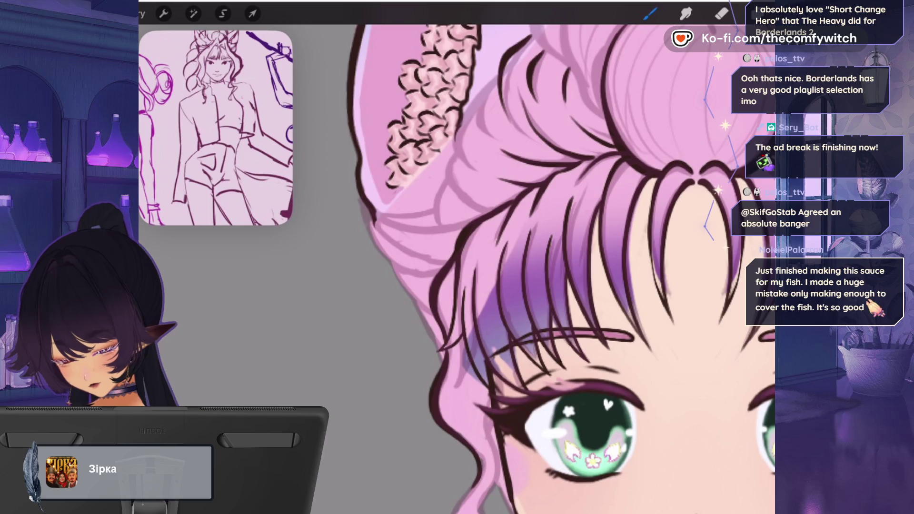
scroll(562, 267, "down", 5)
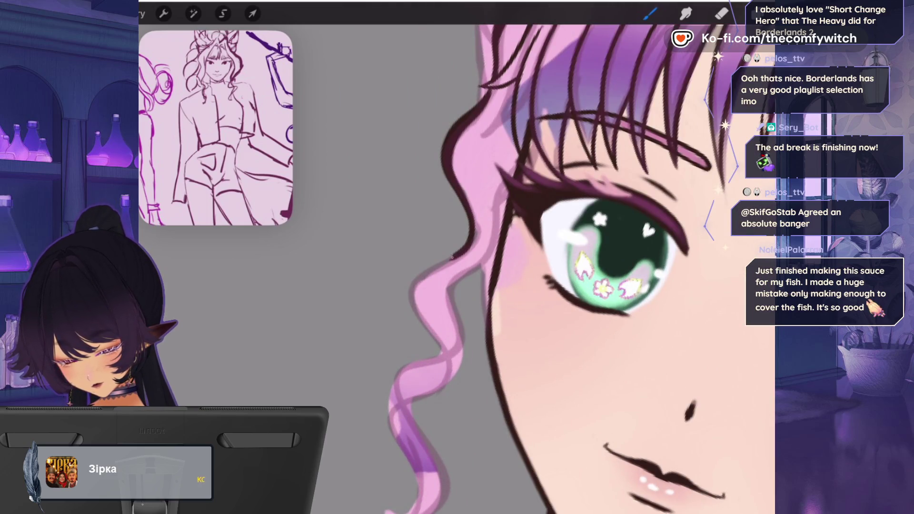
mouse_move(418, 278)
left_mouse_down()
mouse_move(415, 326)
mouse_move(445, 359)
mouse_move(394, 399)
mouse_move(414, 511)
left_mouse_up()
scroll(543, 267, "down", 3)
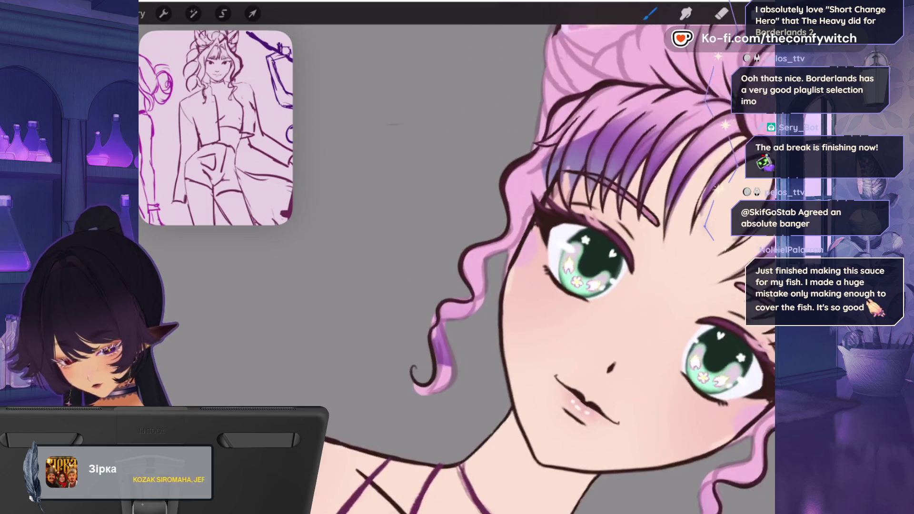
scroll(542, 267, "up", 3)
mouse_move(548, 176)
left_mouse_down()
mouse_move(517, 252)
mouse_move(495, 281)
mouse_move(450, 293)
mouse_move(438, 339)
left_mouse_up()
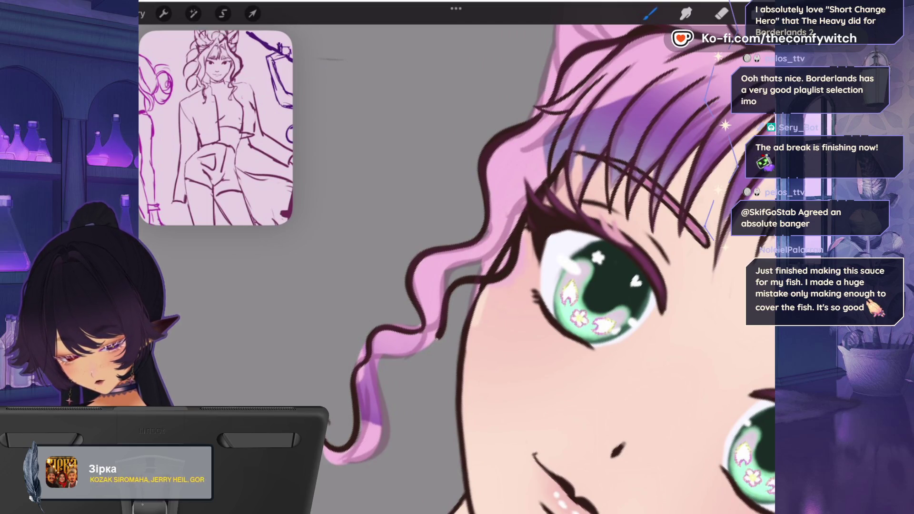
mouse_move(374, 374)
left_mouse_down()
mouse_move(385, 431)
mouse_move(335, 460)
left_mouse_up()
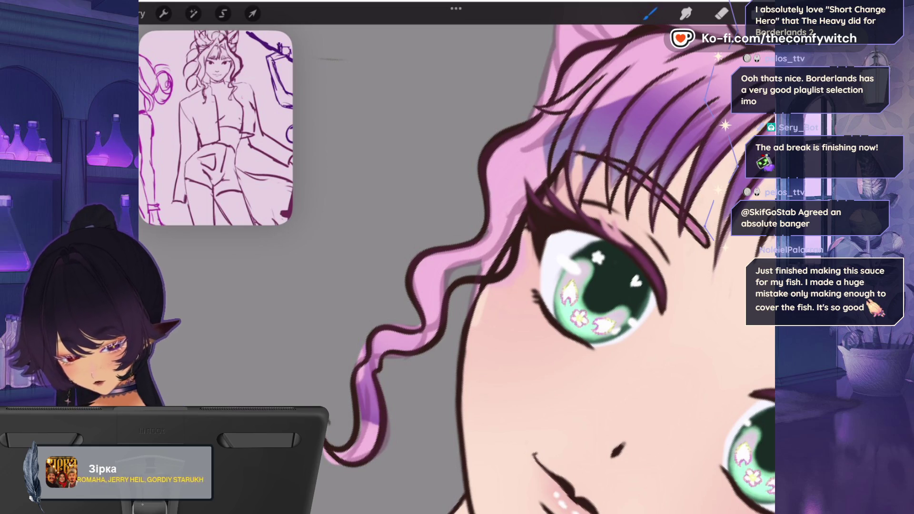
scroll(548, 267, "down", 5)
scroll(523, 267, "up", 5)
- Ink the ear's left outline, the hair's left edge and long strands across the hair
left_click(722, 13)
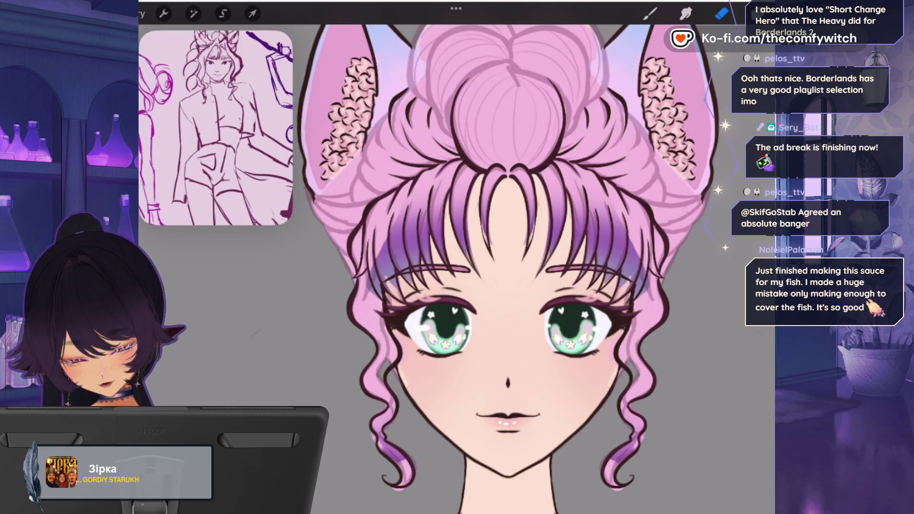
left_click(649, 14)
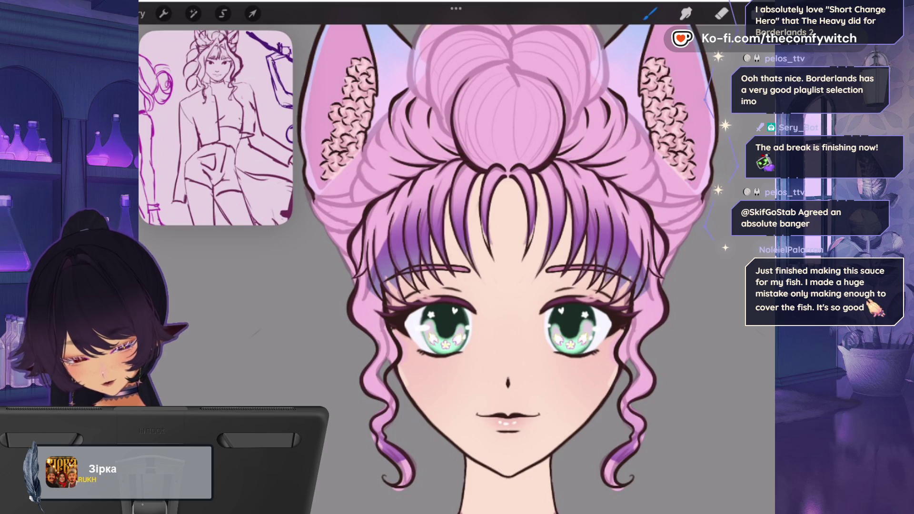
scroll(523, 266, "up", 3)
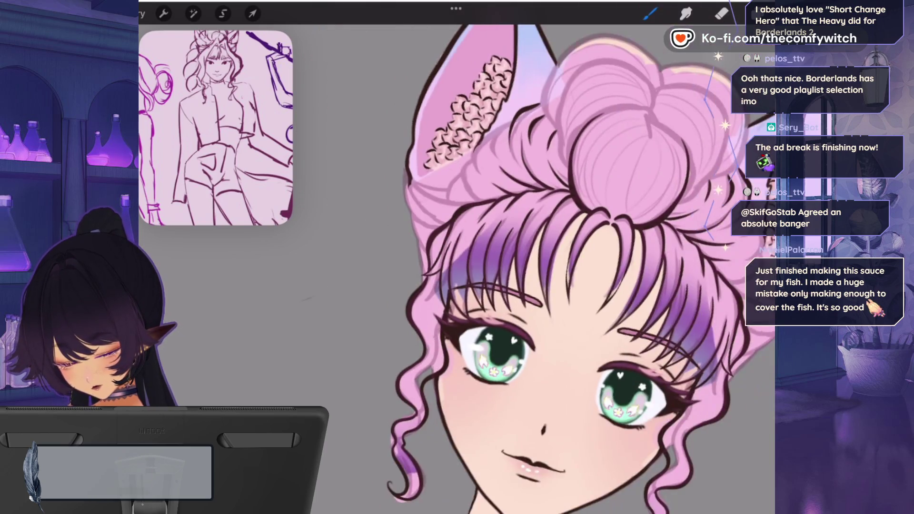
scroll(476, 167, "up", 5)
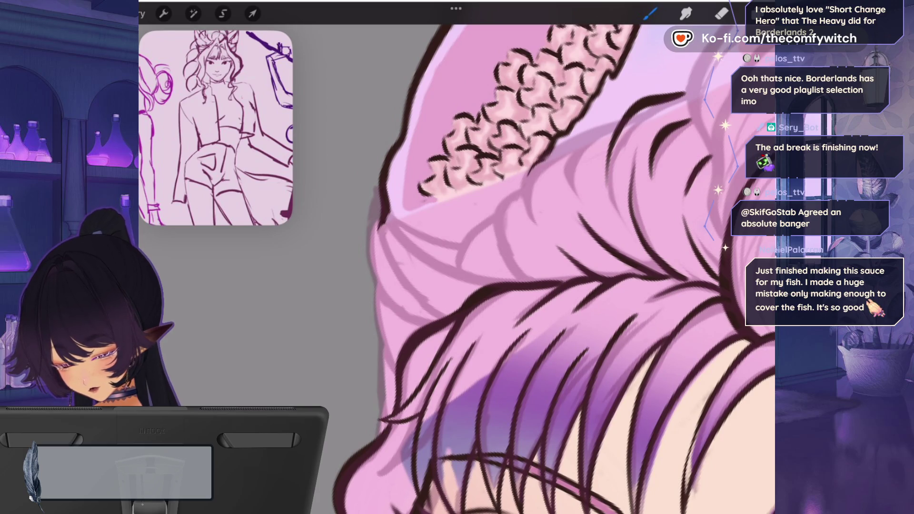
left_click_drag(380, 188, 369, 228)
mouse_move(370, 263)
left_mouse_down()
mouse_move(384, 296)
mouse_move(423, 323)
left_mouse_up()
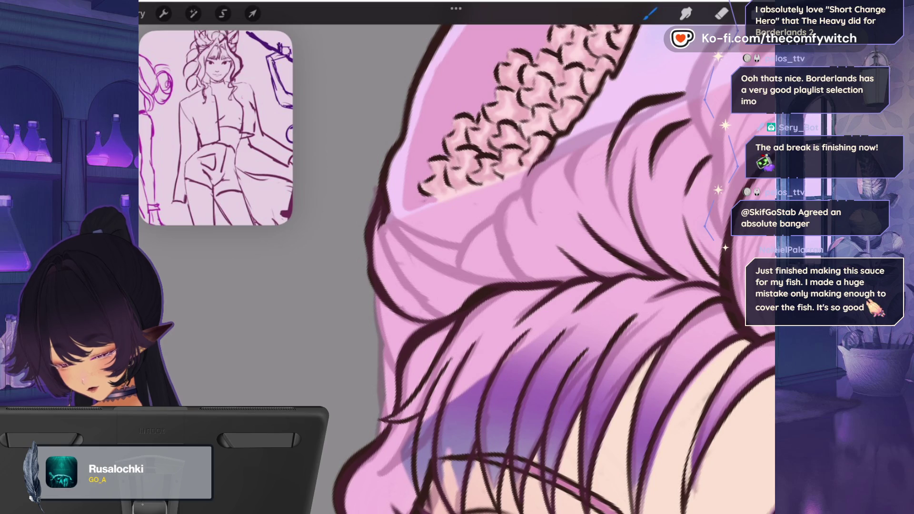
mouse_move(374, 220)
left_mouse_down()
mouse_move(396, 264)
mouse_move(467, 293)
left_mouse_up()
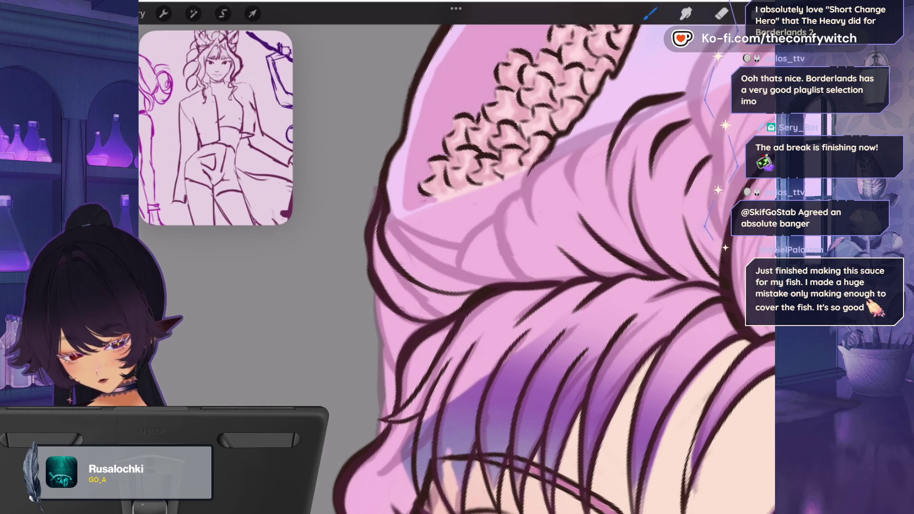
mouse_move(685, 36)
left_mouse_down()
mouse_move(573, 143)
mouse_move(495, 197)
left_mouse_up()
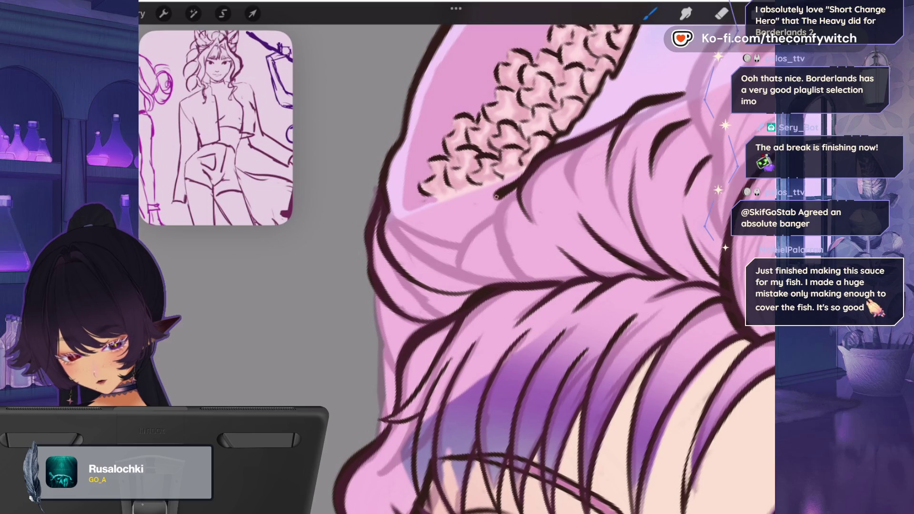
left_click_drag(510, 263, 552, 281)
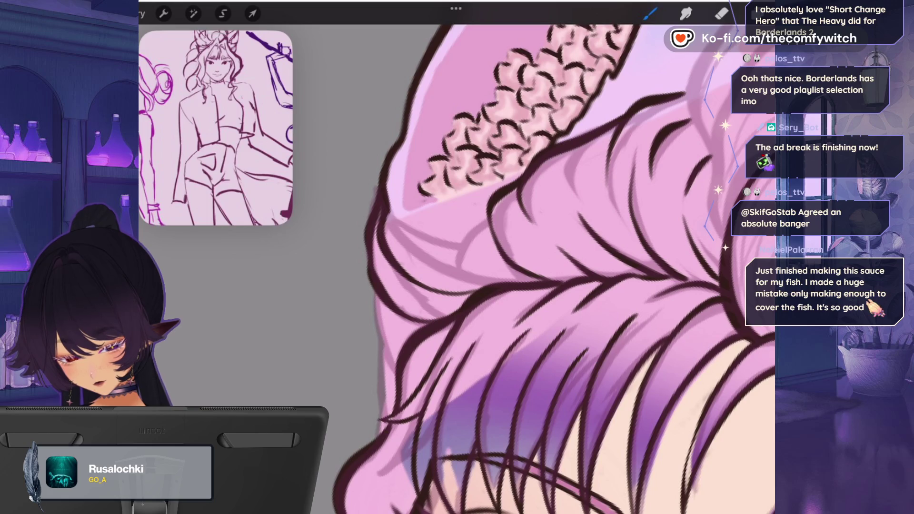
mouse_move(521, 280)
left_mouse_down()
mouse_move(449, 265)
mouse_move(396, 231)
left_mouse_up()
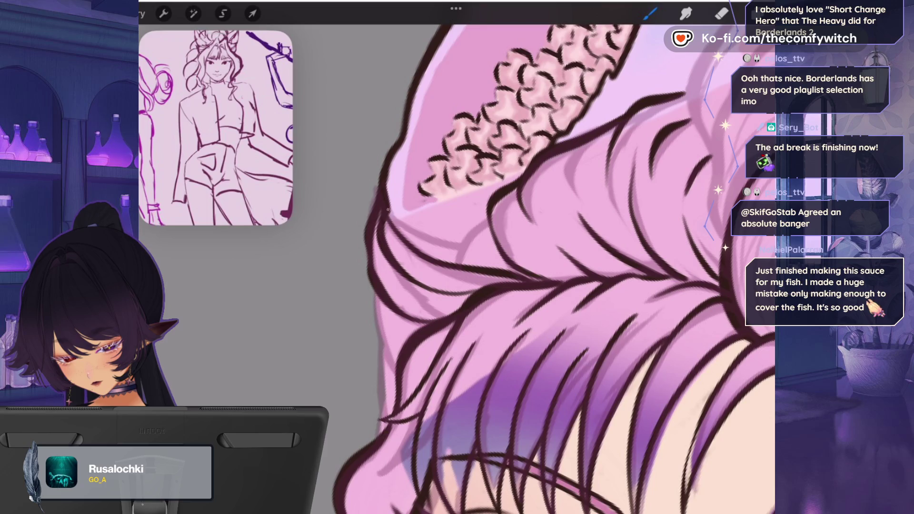
left_click_drag(444, 260, 491, 210)
mouse_move(373, 282)
left_mouse_down()
mouse_move(385, 365)
mouse_move(378, 438)
left_mouse_up()
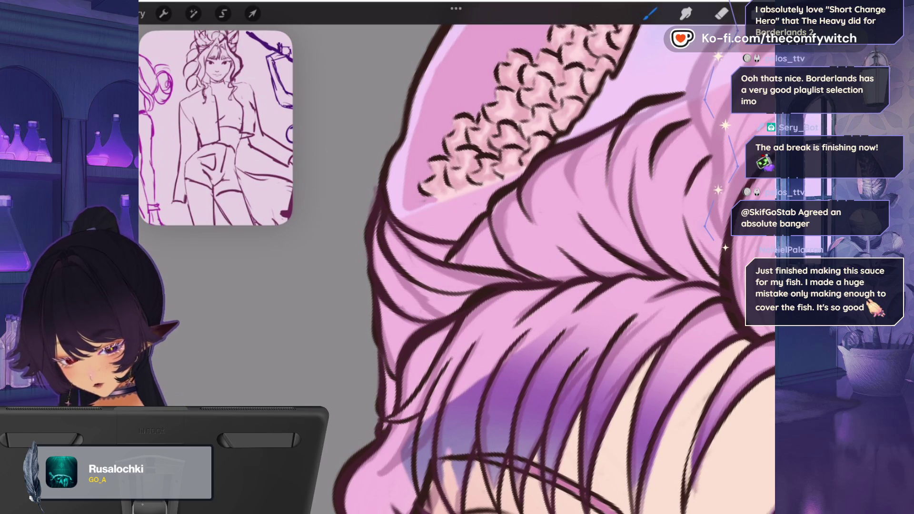
scroll(552, 267, "down", 5)
- Ink the cat ear's lower inner edge with a dark stroke
scroll(552, 267, "down", 3)
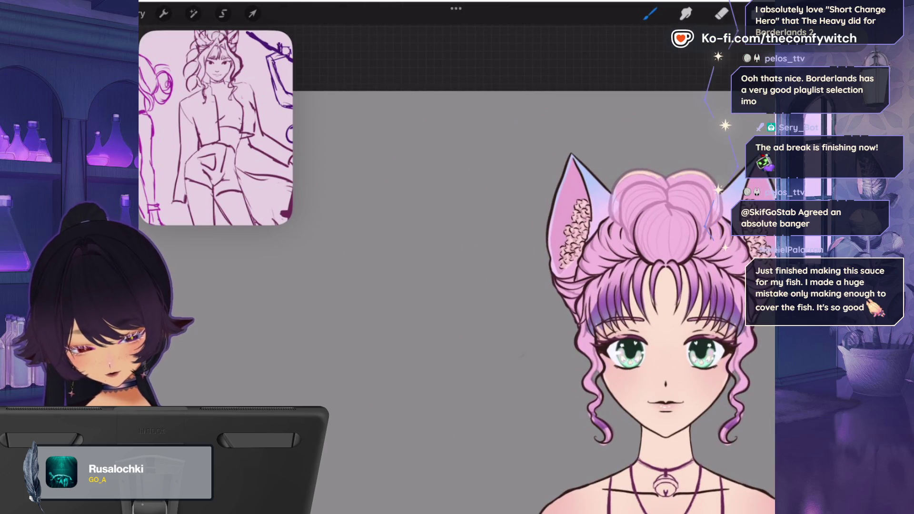
scroll(514, 238, "up", 4)
scroll(524, 286, "down", 3)
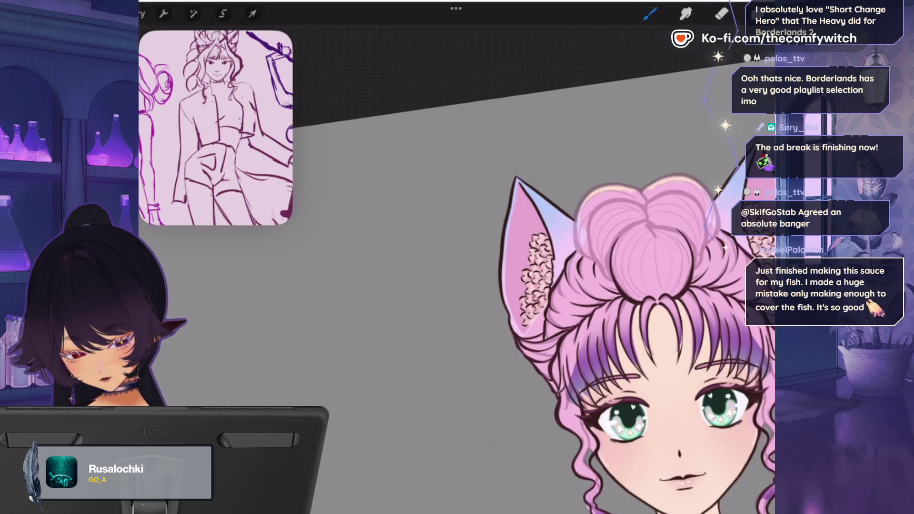
scroll(538, 253, "up", 5)
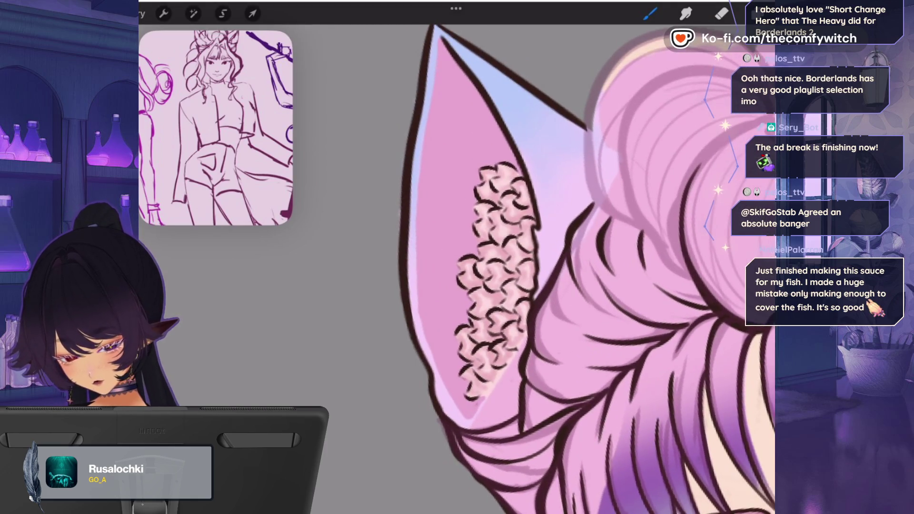
mouse_move(515, 364)
left_mouse_down()
mouse_move(488, 410)
mouse_move(454, 426)
left_mouse_up()
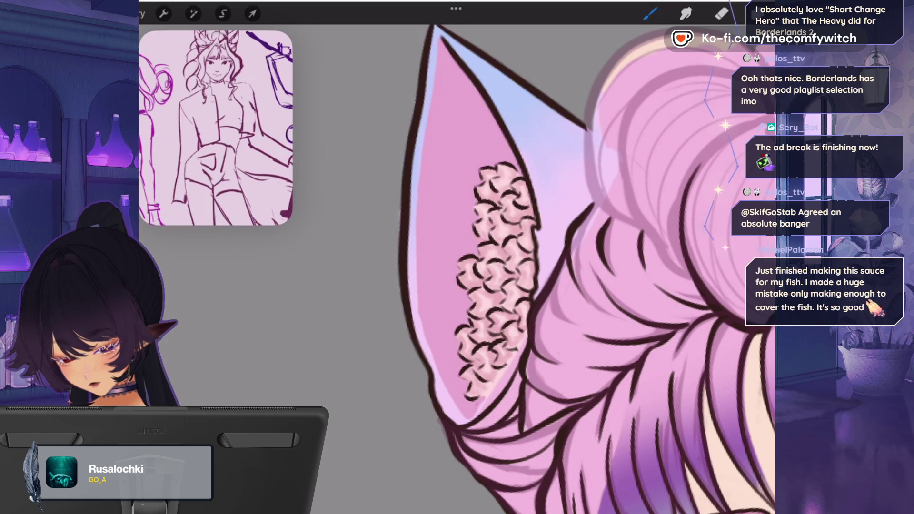
- Ink a strand on the bun's right side and outline its left edge
scroll(537, 267, "down", 3)
scroll(523, 285, "up", 5)
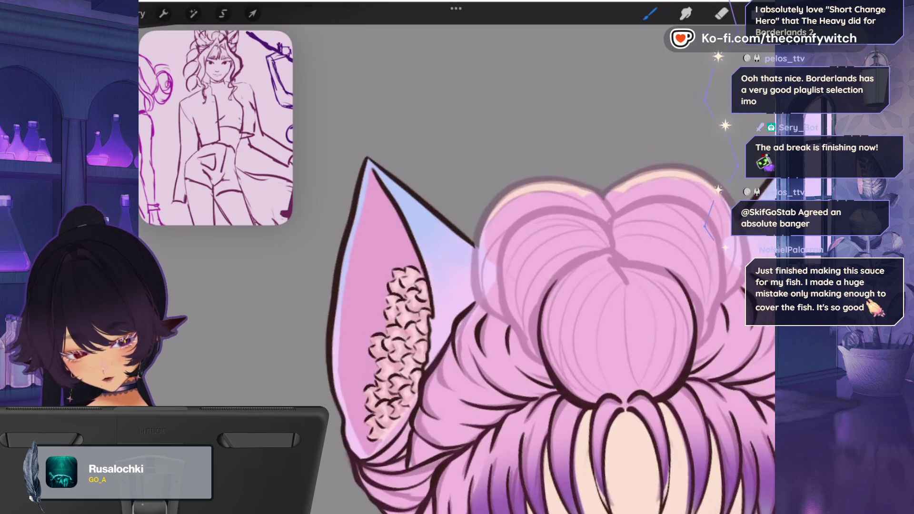
scroll(523, 286, "up", 1)
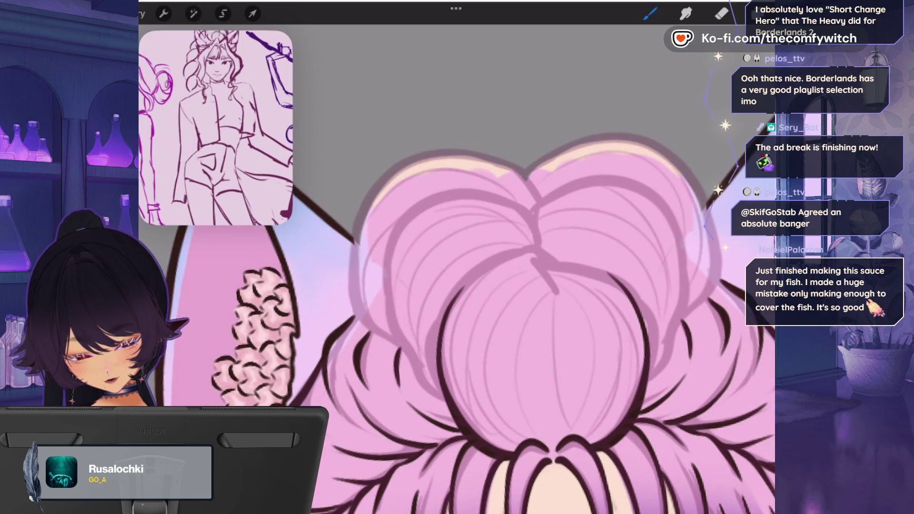
mouse_move(664, 376)
left_mouse_down()
mouse_move(685, 314)
mouse_move(690, 259)
mouse_move(640, 180)
mouse_move(604, 176)
left_mouse_up()
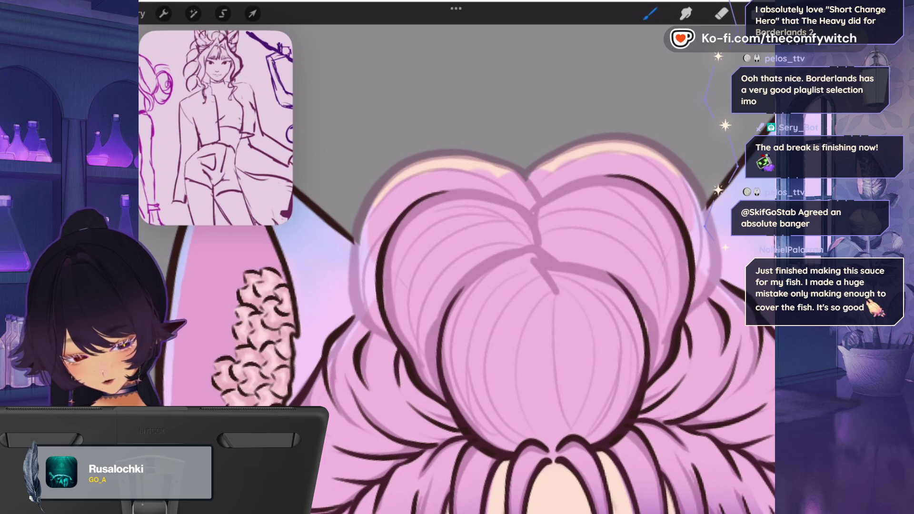
mouse_move(388, 338)
left_mouse_down()
mouse_move(352, 305)
mouse_move(350, 234)
mouse_move(431, 147)
mouse_move(529, 169)
left_mouse_up()
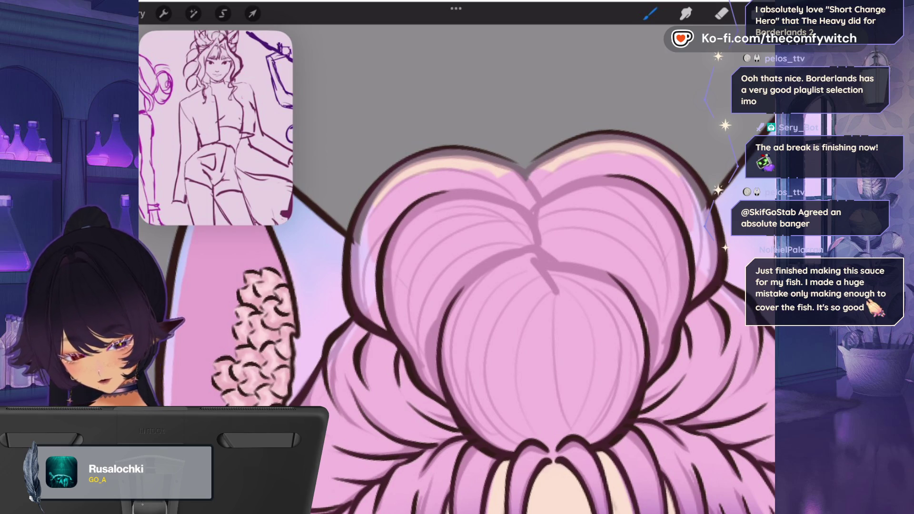
scroll(524, 285, "down", 3)
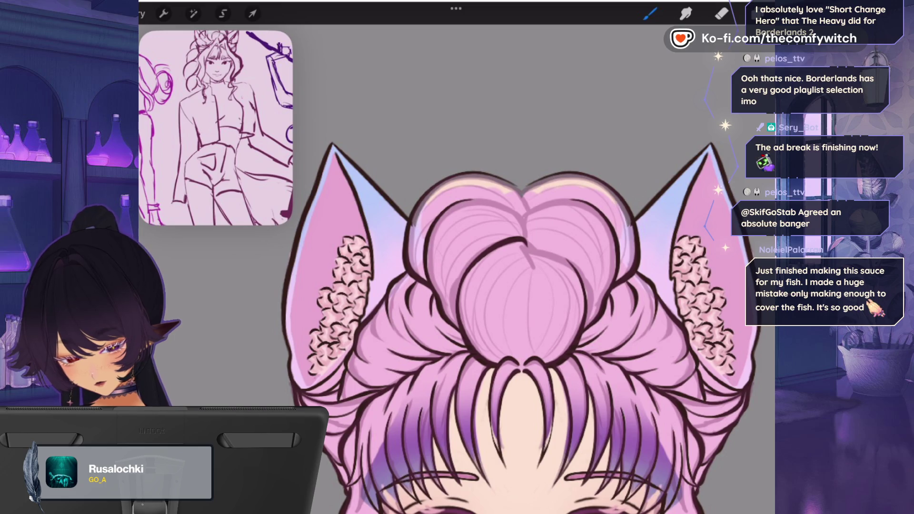
- Add a curved line on the bun and outline its top left and right
mouse_move(588, 323)
left_mouse_down()
mouse_move(585, 281)
mouse_move(567, 257)
left_mouse_up()
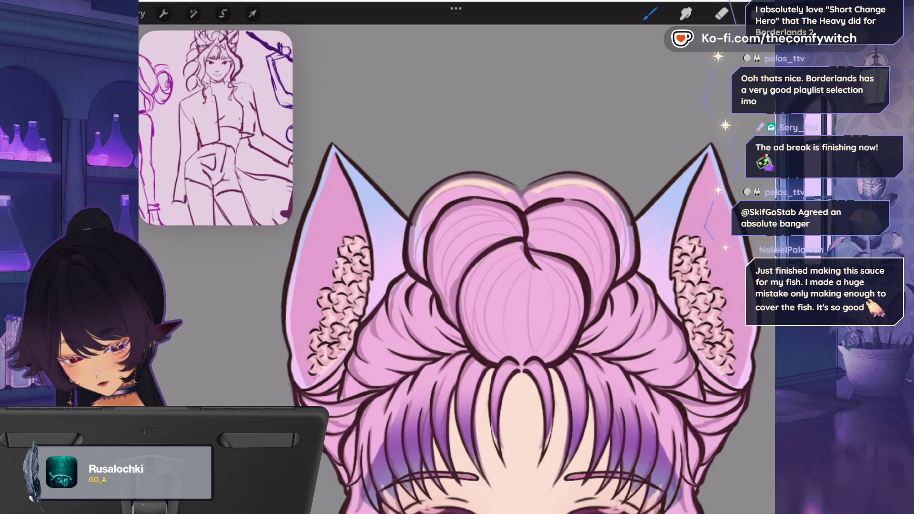
scroll(521, 142, "up", 5)
mouse_move(533, 291)
left_mouse_down()
mouse_move(526, 264)
mouse_move(473, 224)
mouse_move(407, 217)
mouse_move(353, 245)
left_mouse_up()
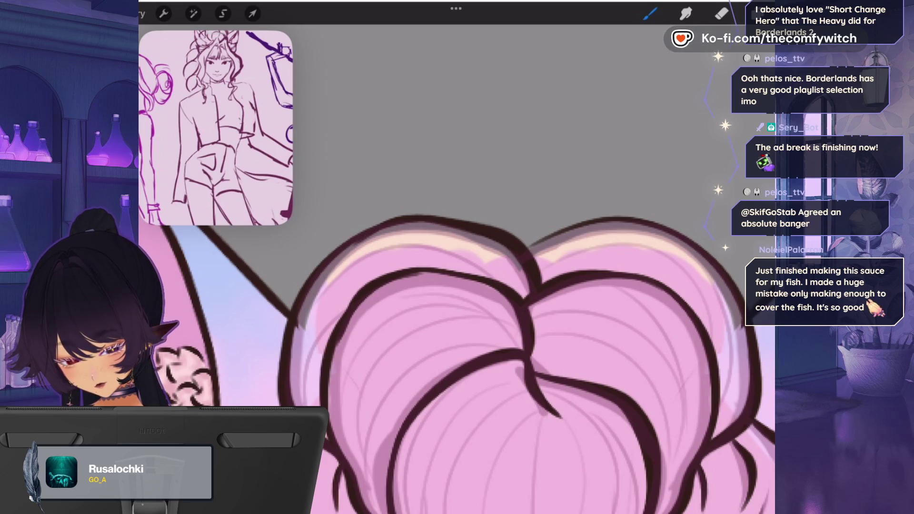
mouse_move(528, 246)
left_mouse_down()
mouse_move(559, 225)
mouse_move(658, 228)
left_mouse_up()
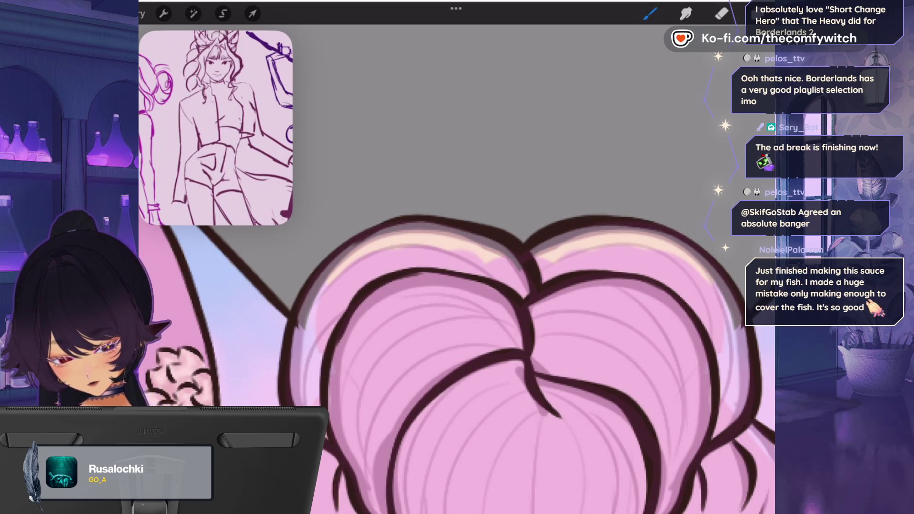
scroll(524, 333, "down", 10)
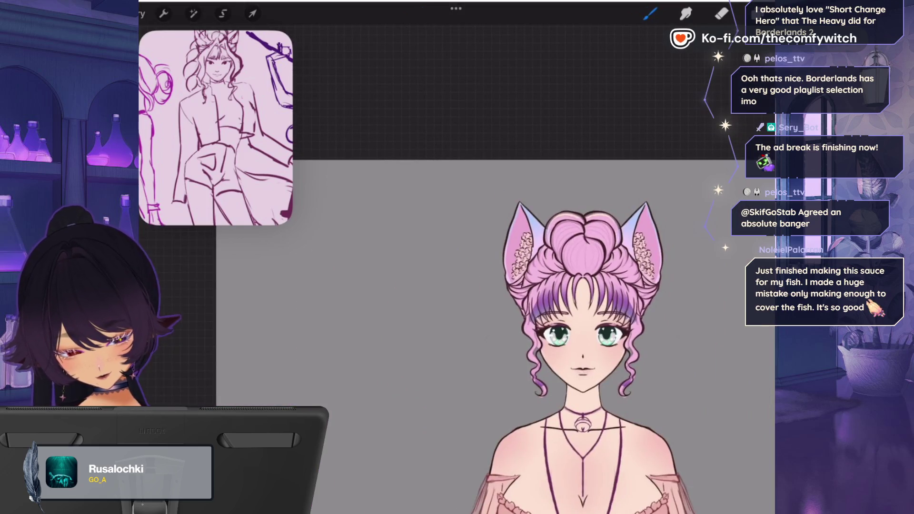
- Zoom to the shoulder, keep Layer 25 active, and return to the inking brush
scroll(553, 345, "down", 1)
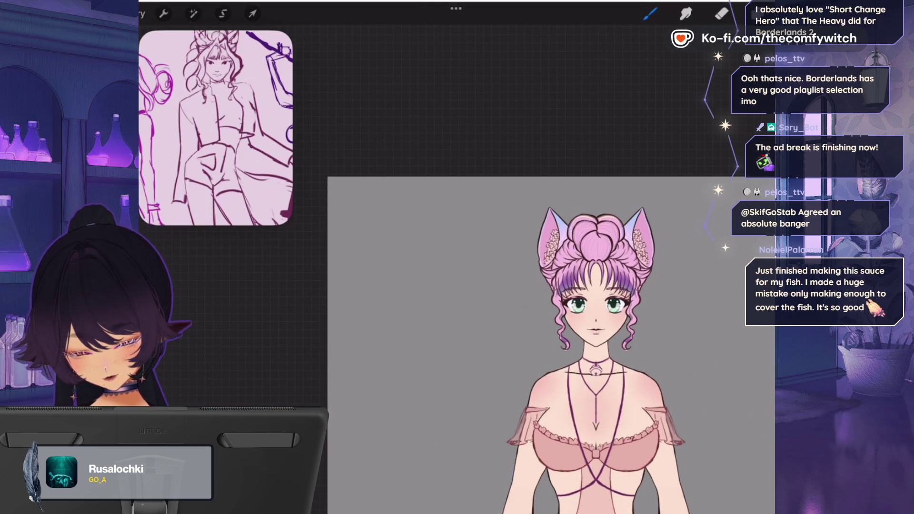
scroll(552, 334, "up", 10)
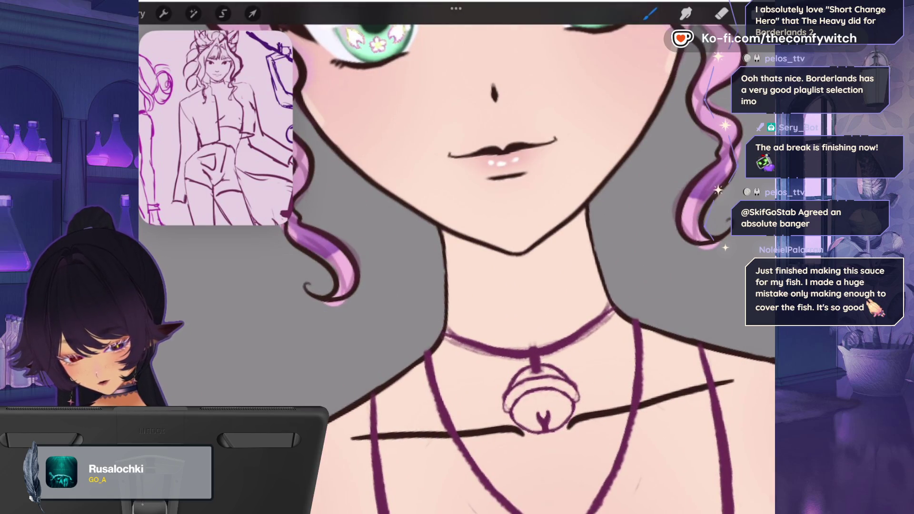
scroll(533, 266, "down", 5)
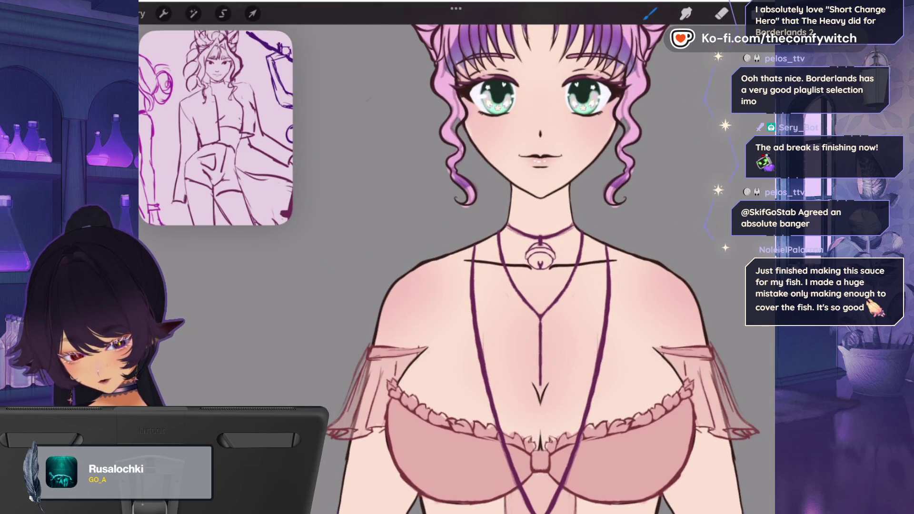
scroll(667, 334, "up", 10)
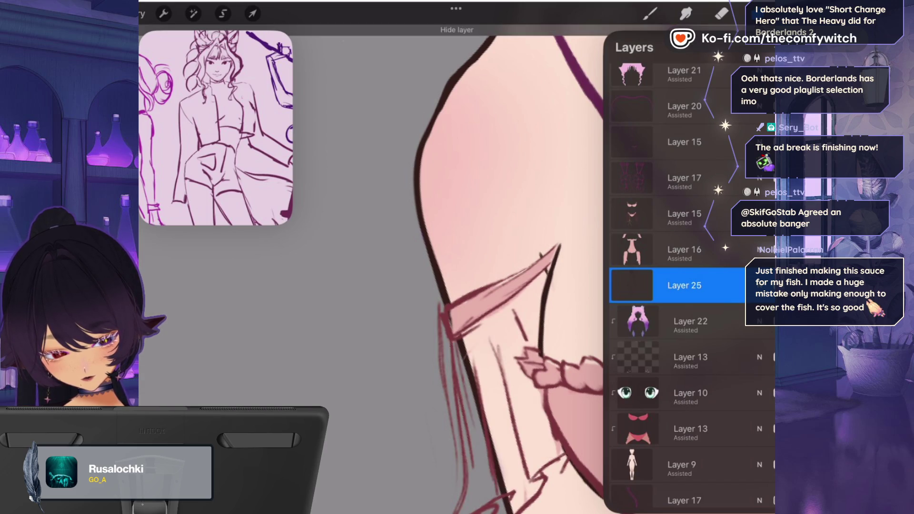
left_click(759, 285)
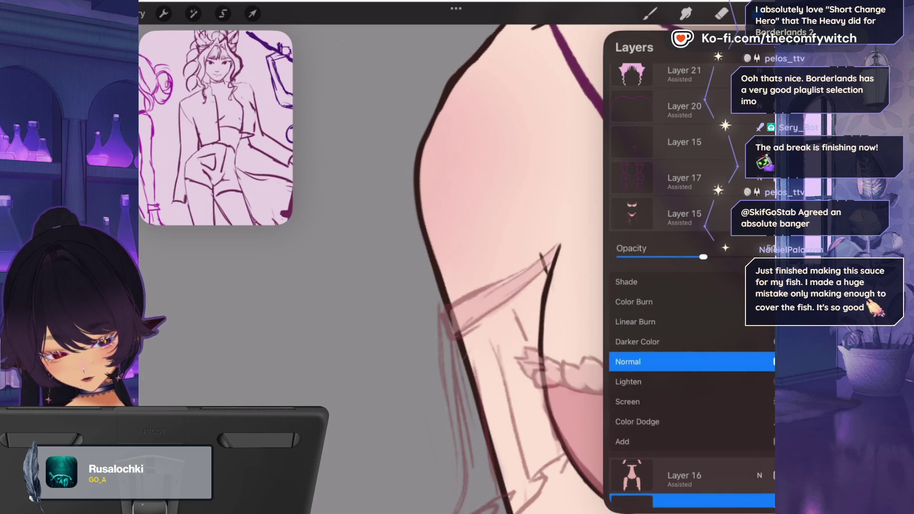
left_click(759, 500)
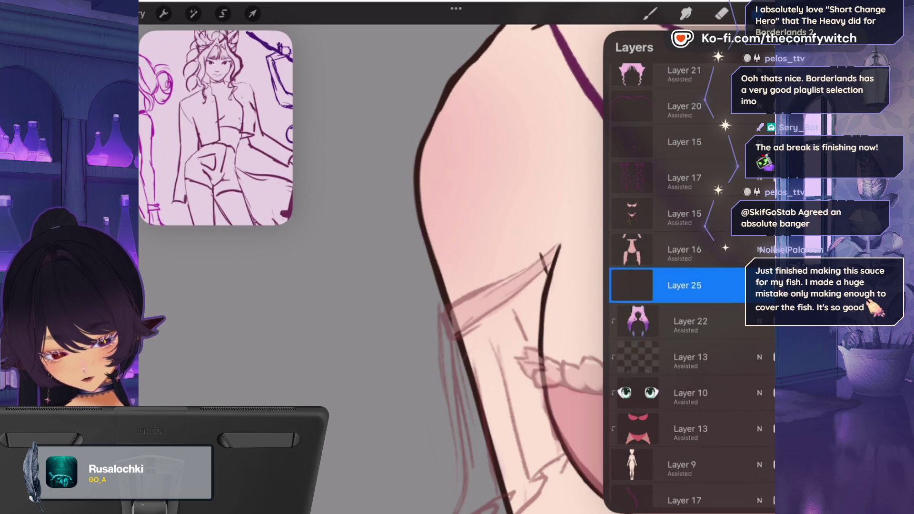
key("b")
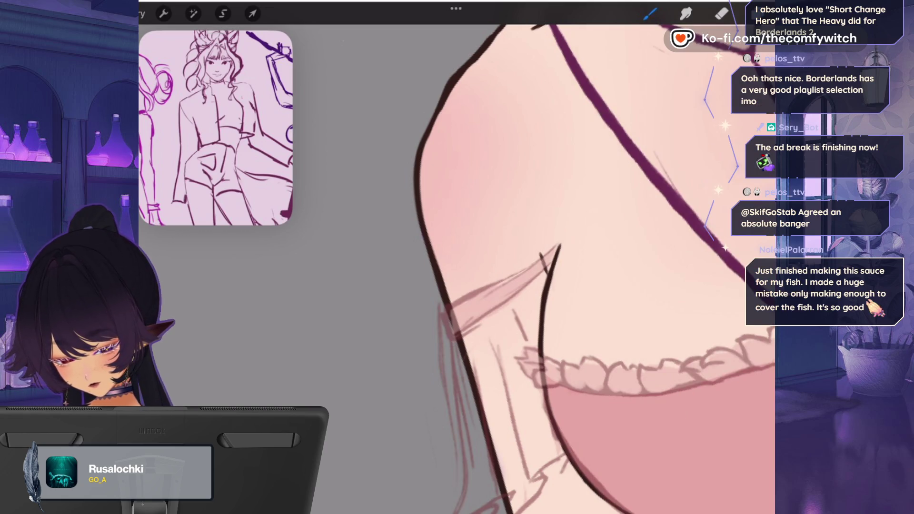
- Ink the sleeve's upper edge, tip, outer edge down the arm, and lower hem
left_click_drag(558, 245, 445, 309)
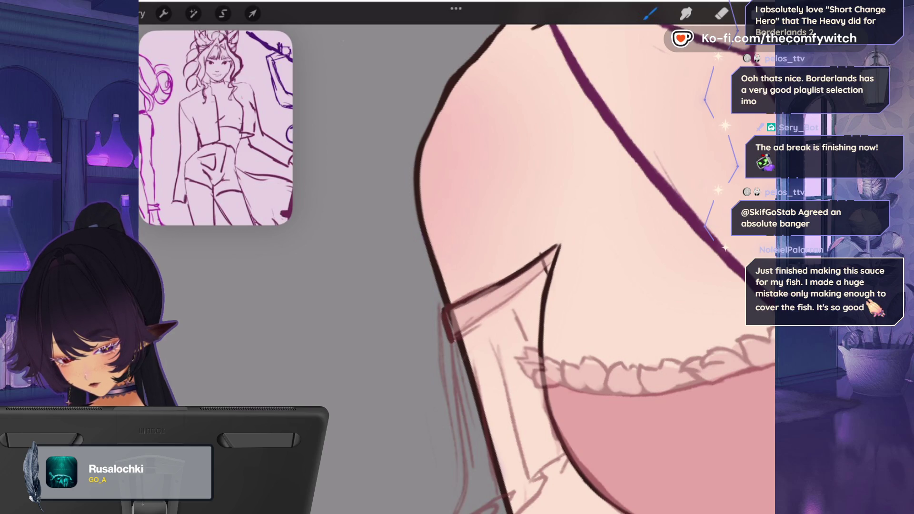
mouse_move(500, 307)
left_mouse_down()
mouse_move(557, 249)
mouse_move(556, 259)
left_mouse_up()
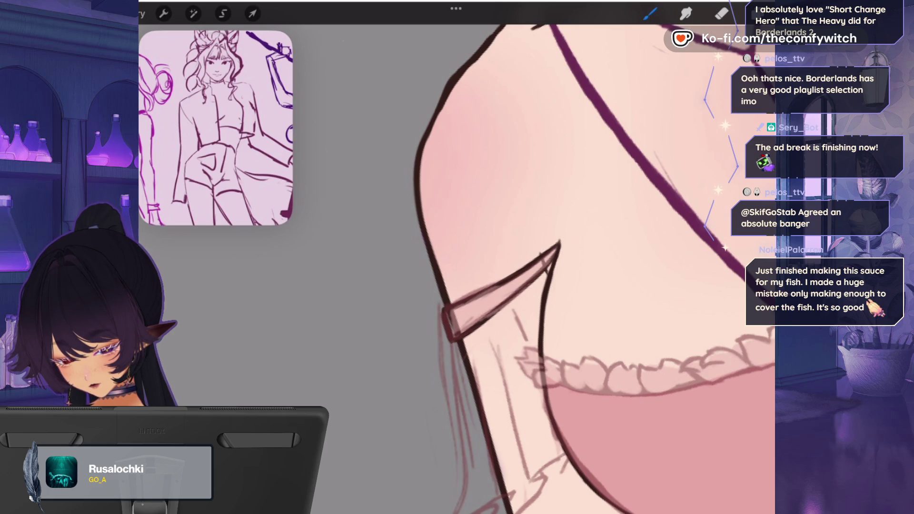
scroll(523, 262, "down", 5)
scroll(524, 262, "up", 6)
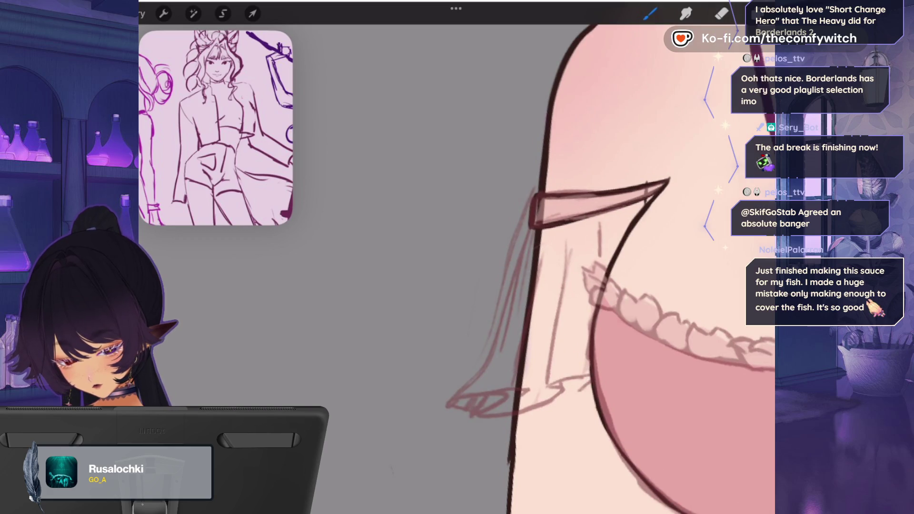
mouse_move(516, 266)
left_mouse_down()
mouse_move(488, 351)
mouse_move(445, 405)
mouse_move(455, 411)
left_mouse_up()
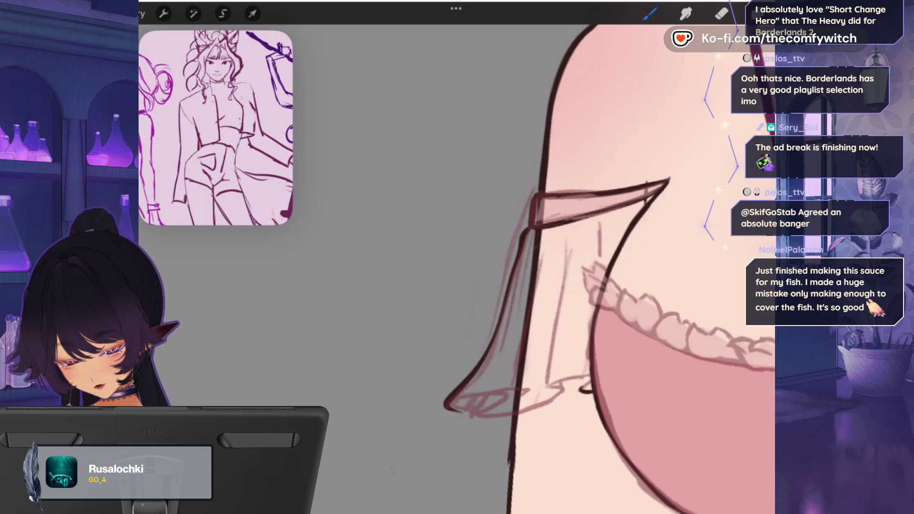
mouse_move(551, 381)
left_mouse_down()
mouse_move(557, 398)
mouse_move(516, 409)
mouse_move(502, 410)
mouse_move(491, 394)
mouse_move(458, 403)
left_mouse_up()
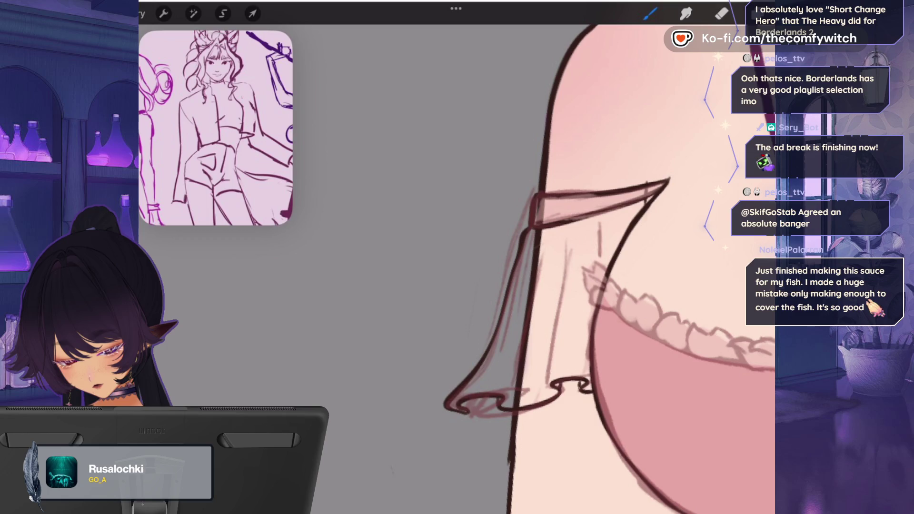
- Ink the sheer sleeve's hanging edge and fold lines, redoing one bad fold stroke
left_click_drag(499, 339, 488, 367)
left_click_drag(516, 305, 505, 393)
mouse_move(569, 227)
left_mouse_down()
mouse_move(545, 388)
mouse_move(560, 327)
left_mouse_up()
key("ctrl+z")
left_click_drag(554, 337, 563, 250)
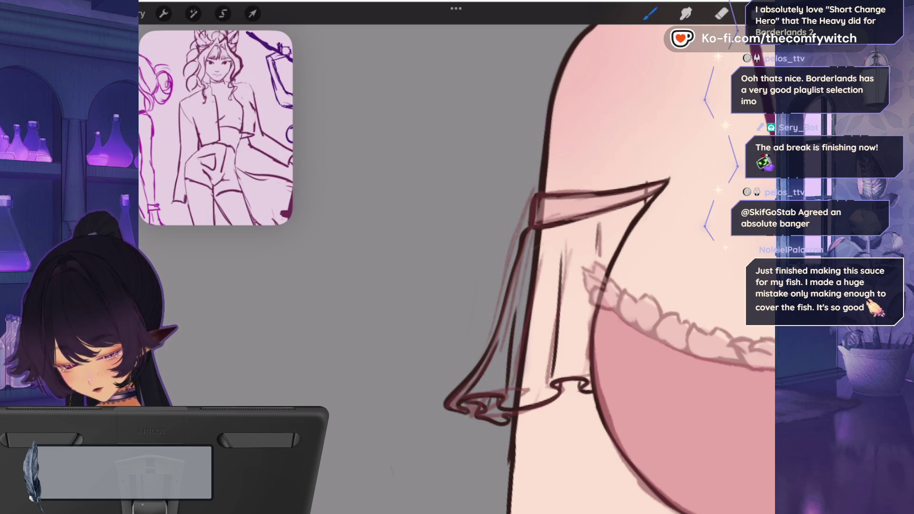
scroll(642, 266, "down", 5)
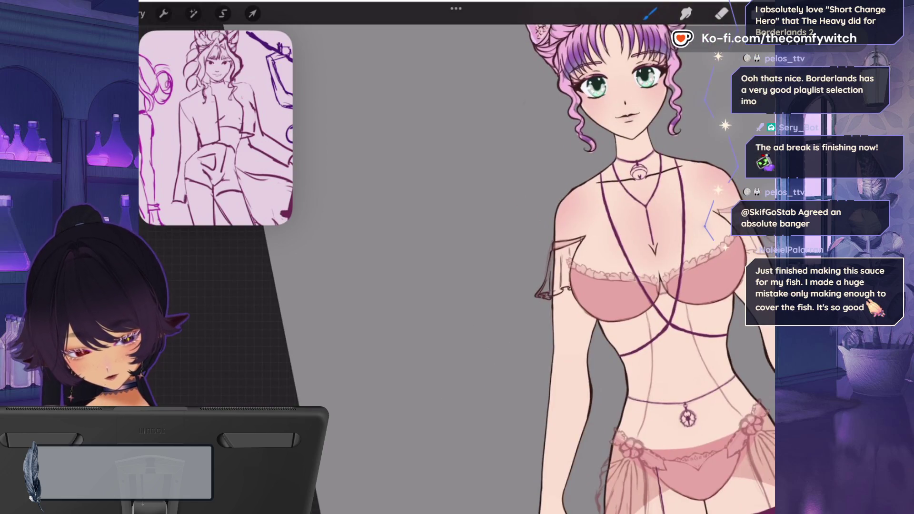
- Hide the purple strap guide lines and return to the inking brush
scroll(642, 286, "up", 5)
left_click(757, 14)
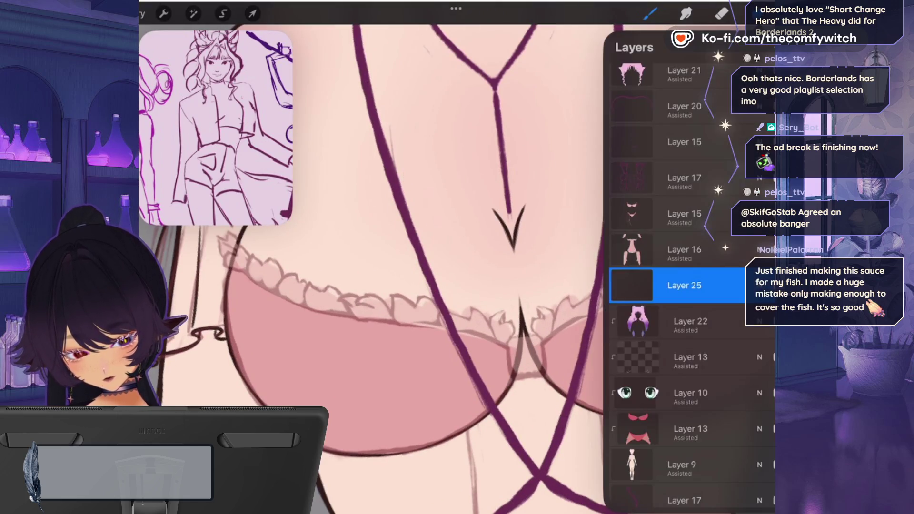
key("ctrl+z")
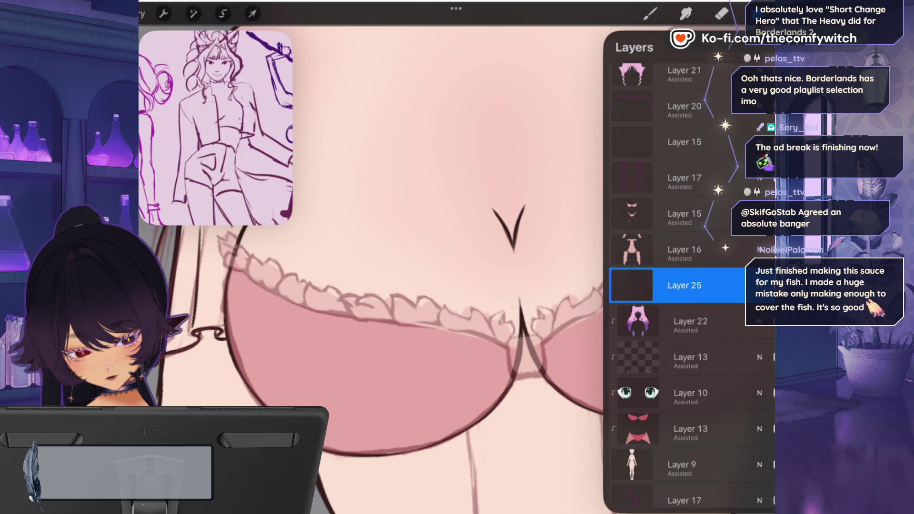
key("b")
- Erase a stray bit of outline near the ruffle
scroll(495, 267, "up", 3)
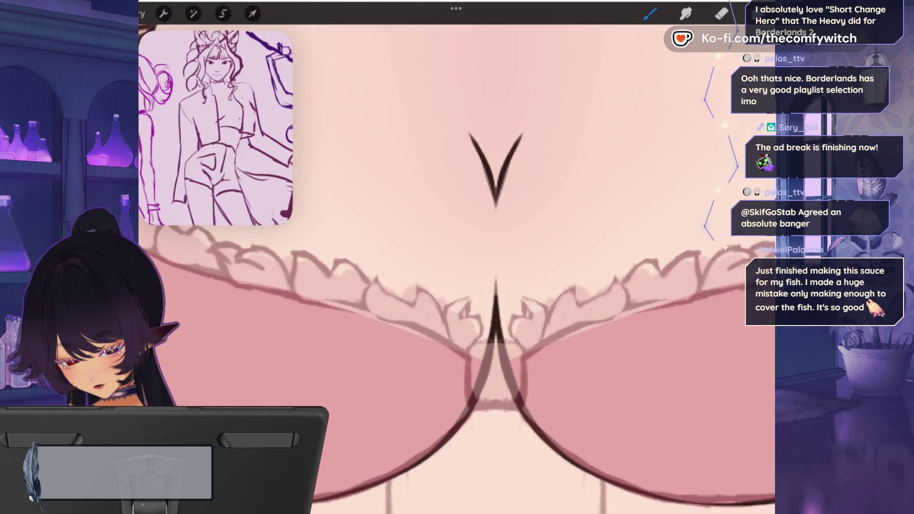
left_click(756, 13)
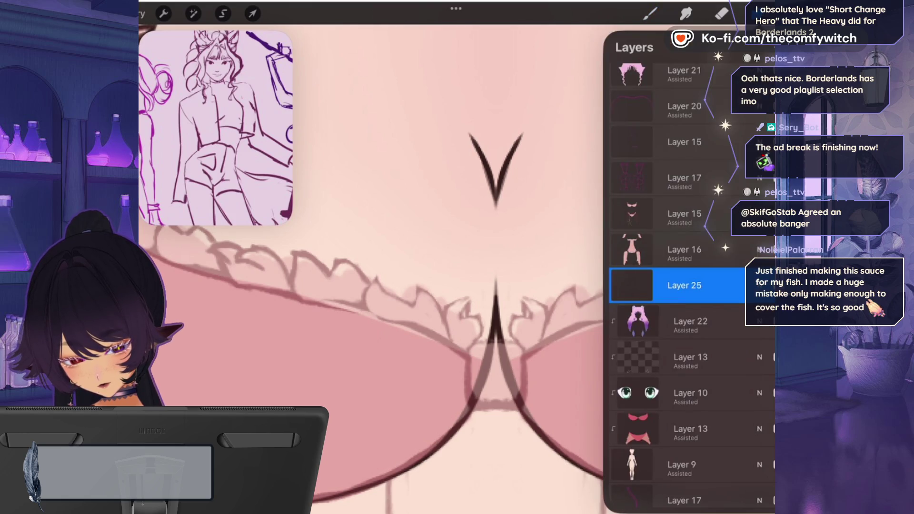
left_click(757, 13)
left_click(721, 13)
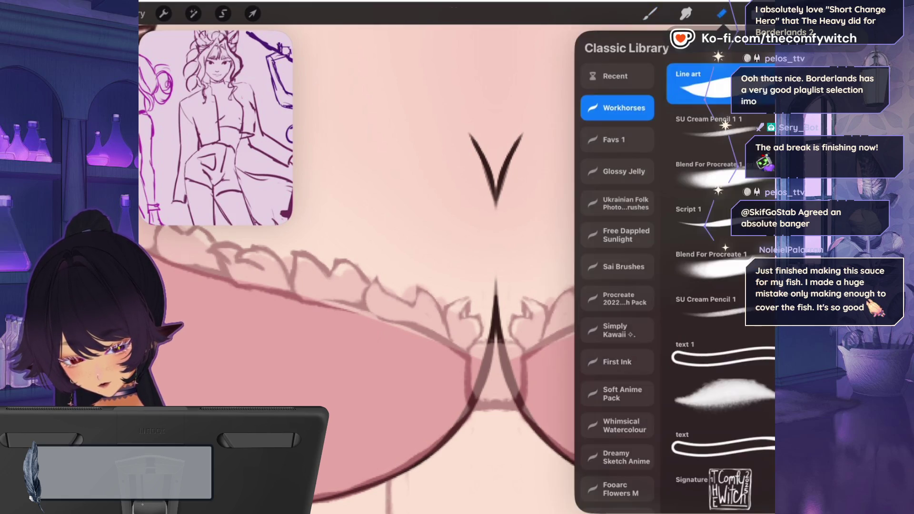
left_click(721, 13)
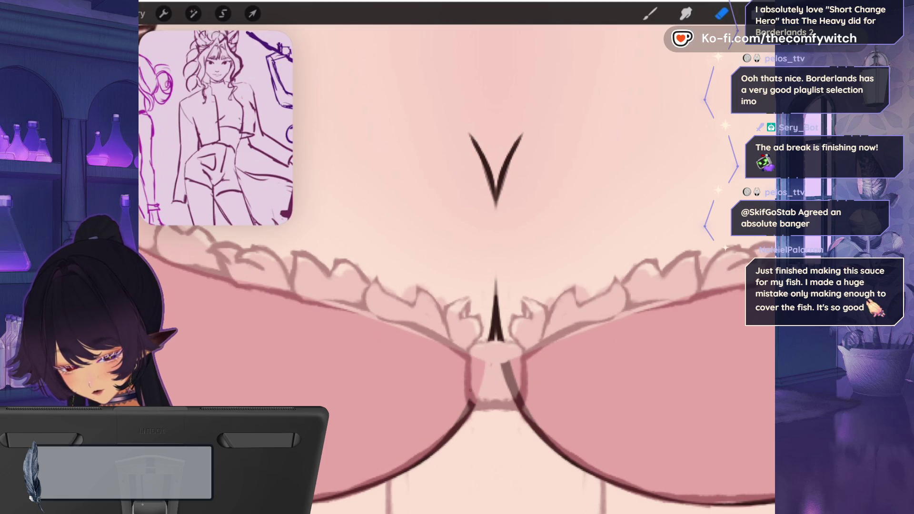
scroll(475, 384, "down", 5)
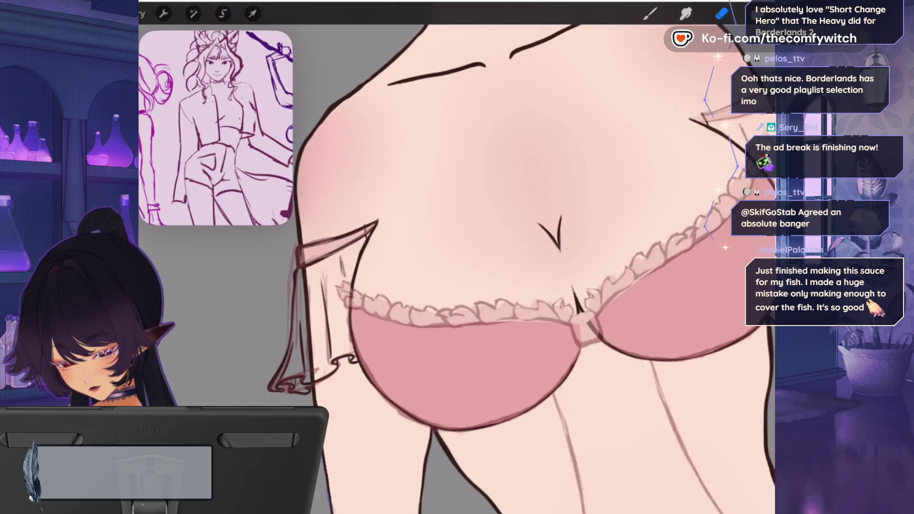
scroll(333, 248, "up", 5)
mouse_move(400, 316)
left_mouse_down()
mouse_move(410, 291)
mouse_move(374, 339)
left_mouse_up()
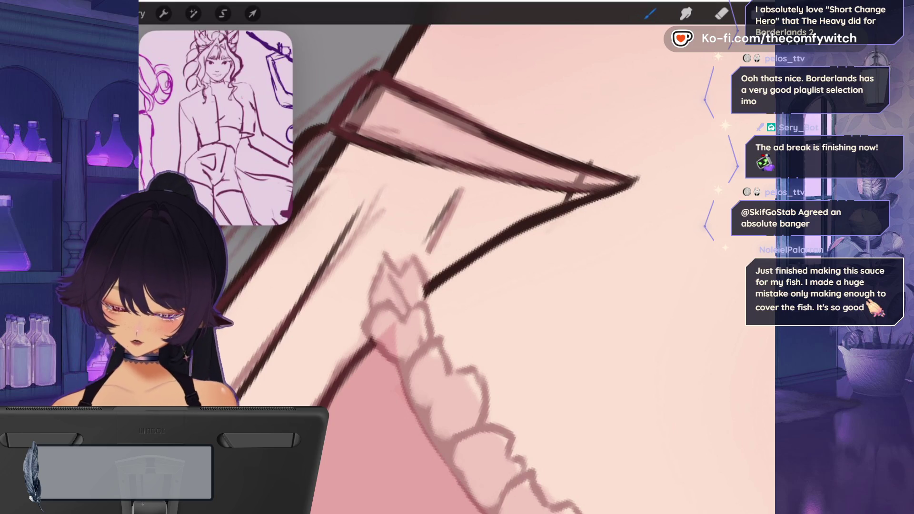
- Outline the bra's centre bow with mirrored dark strokes
scroll(456, 266, "down", 5)
key("b")
scroll(547, 295, "up", 5)
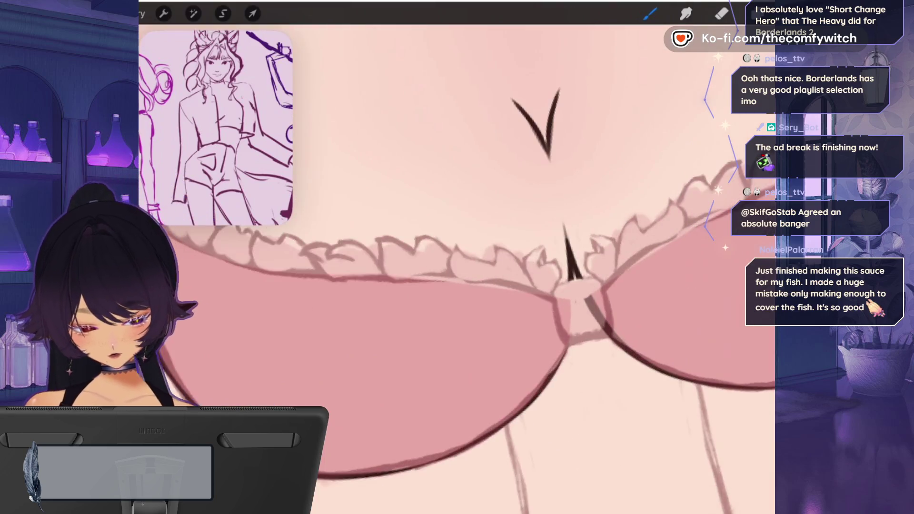
left_click(757, 13)
left_click(757, 13)
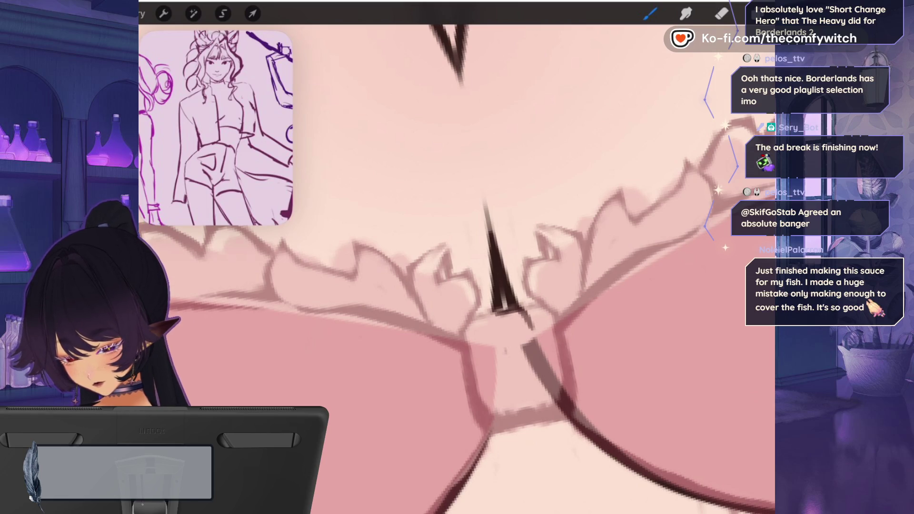
left_click_drag(487, 345, 529, 335)
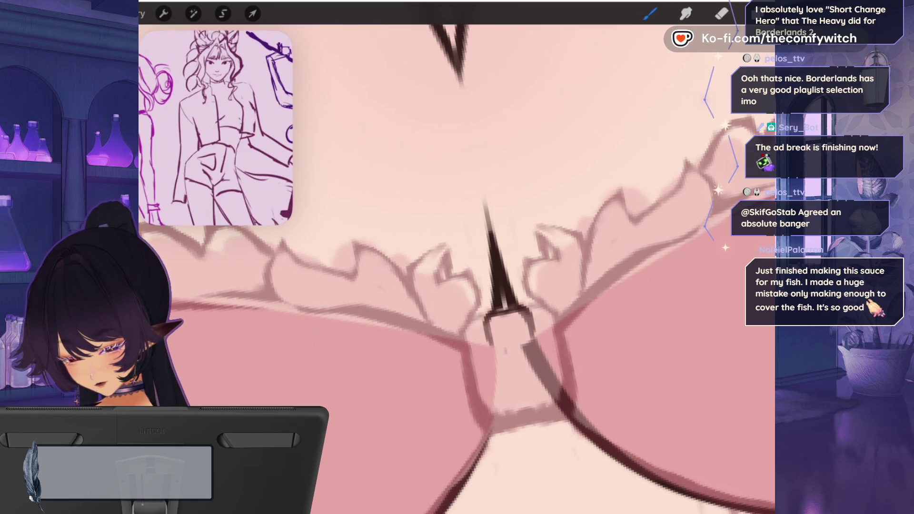
mouse_move(490, 313)
left_mouse_down()
mouse_move(464, 336)
mouse_move(470, 386)
mouse_move(495, 445)
mouse_move(514, 427)
mouse_move(502, 394)
left_mouse_up()
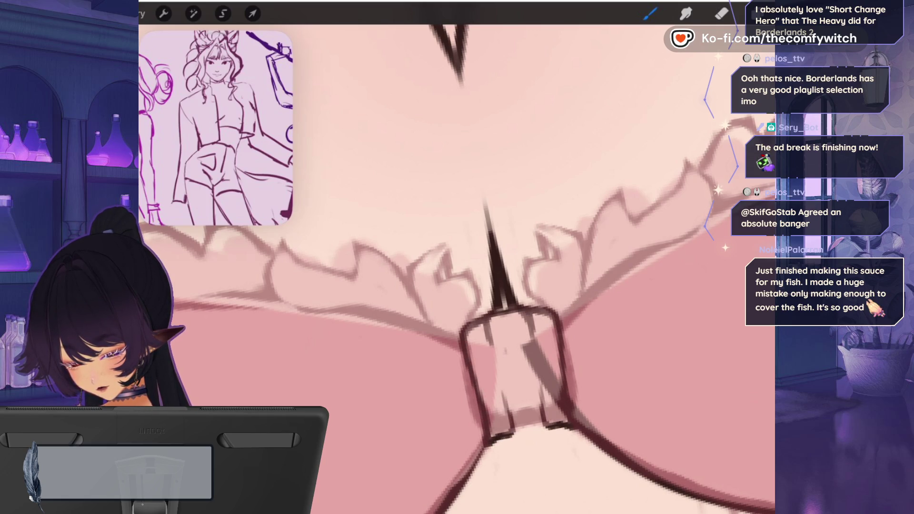
- Add vertical fold lines inside the centre knot and curved strokes at its top
mouse_move(511, 430)
left_mouse_down()
mouse_move(536, 423)
mouse_move(523, 423)
left_mouse_up()
left_click_drag(524, 404, 507, 333)
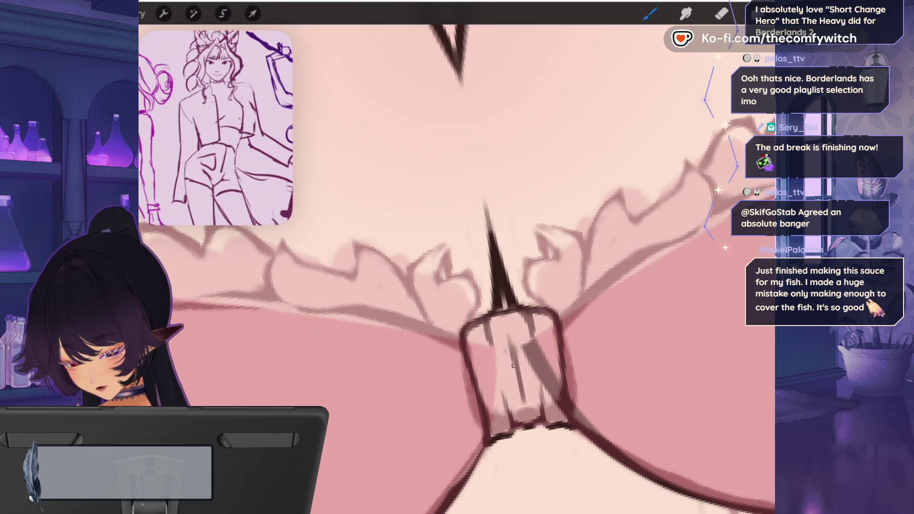
mouse_move(498, 395)
left_mouse_down()
mouse_move(498, 350)
mouse_move(487, 344)
left_mouse_up()
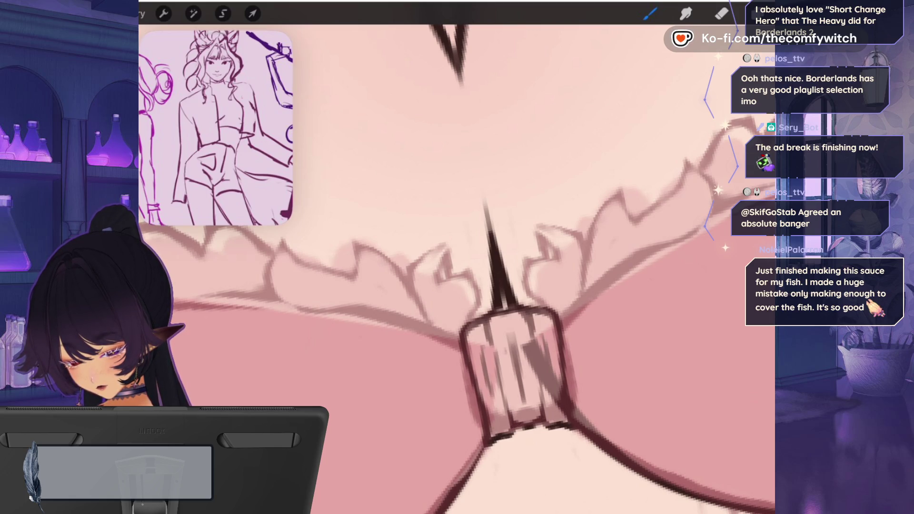
scroll(457, 314, "up", 3)
mouse_move(482, 362)
left_mouse_down()
mouse_move(463, 334)
mouse_move(464, 283)
mouse_move(508, 306)
left_mouse_up()
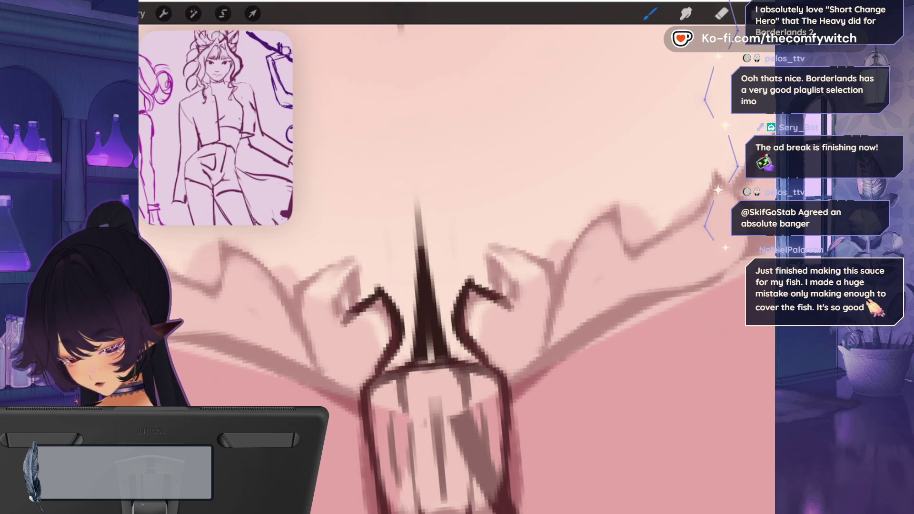
- Switch the Reference window to show the whole Canvas and zoom in
left_click(215, 128)
left_click(176, 215)
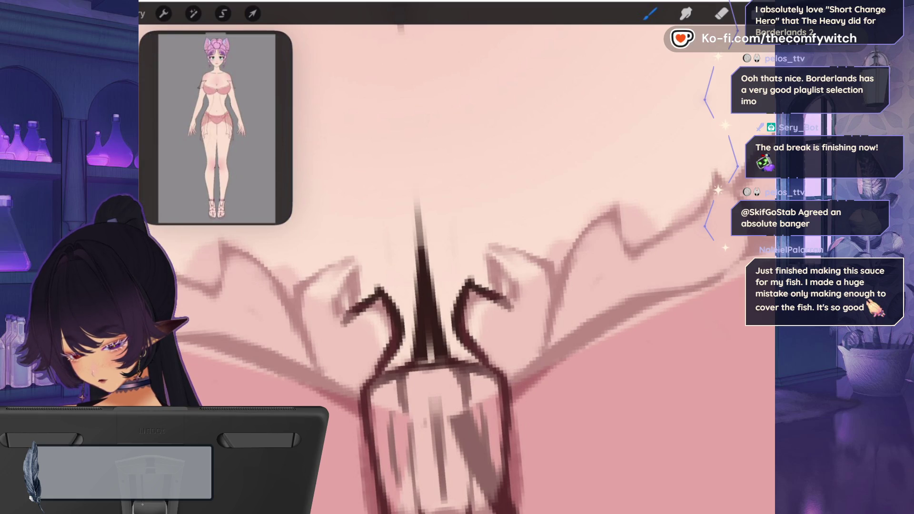
scroll(215, 128, "up", 5)
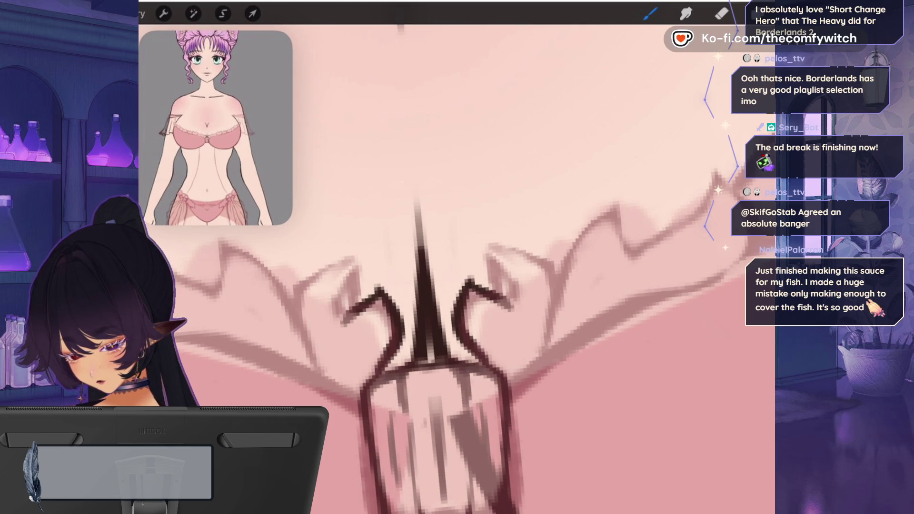
scroll(419, 309, "up", 2)
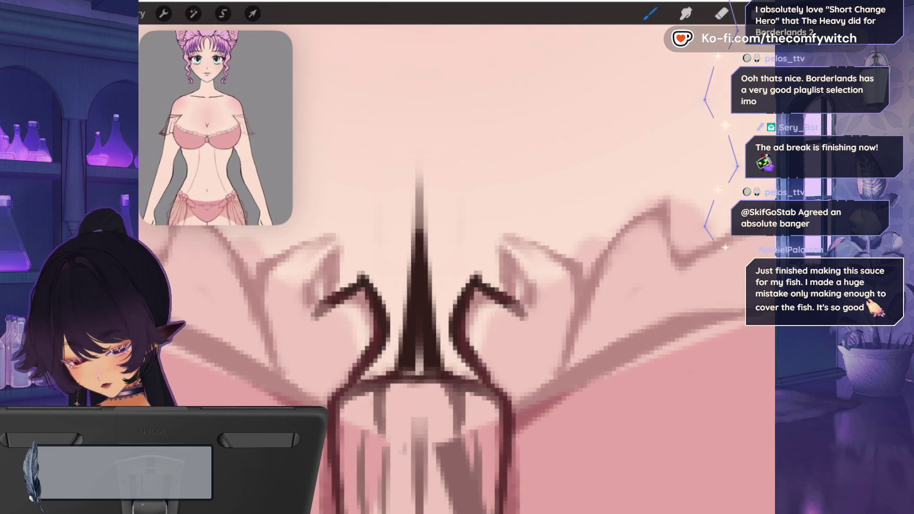
- Ink both bow curls above the centre knot, with inner lines
left_click_drag(526, 312, 504, 245)
left_click_drag(311, 312, 336, 234)
mouse_move(501, 231)
left_mouse_down()
mouse_move(580, 268)
mouse_move(599, 329)
mouse_move(569, 373)
left_mouse_up()
left_click_drag(502, 241, 521, 302)
- Outline the first ruffle scallops along the cup and close their bottom edge
scroll(419, 285, "down", 2)
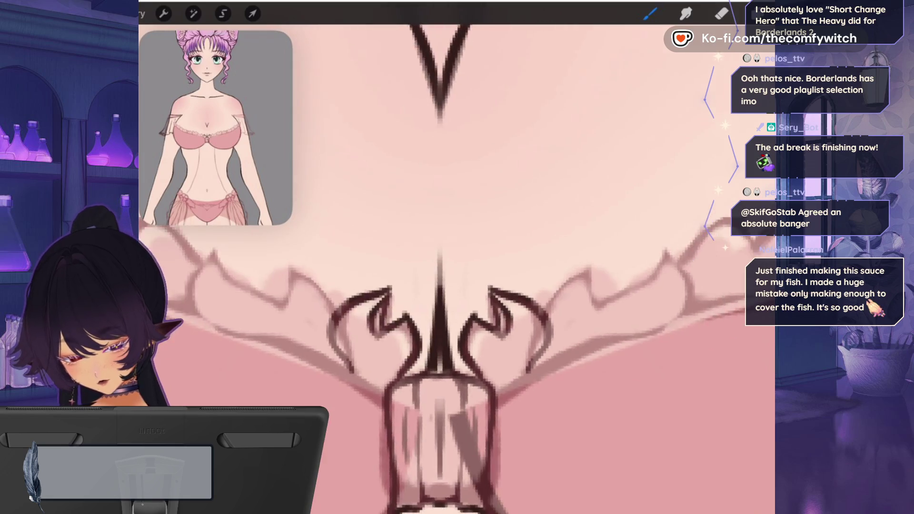
mouse_move(473, 343)
left_mouse_down()
mouse_move(492, 305)
mouse_move(552, 266)
mouse_move(545, 353)
mouse_move(635, 246)
mouse_move(663, 339)
mouse_move(507, 388)
mouse_move(408, 448)
left_mouse_up()
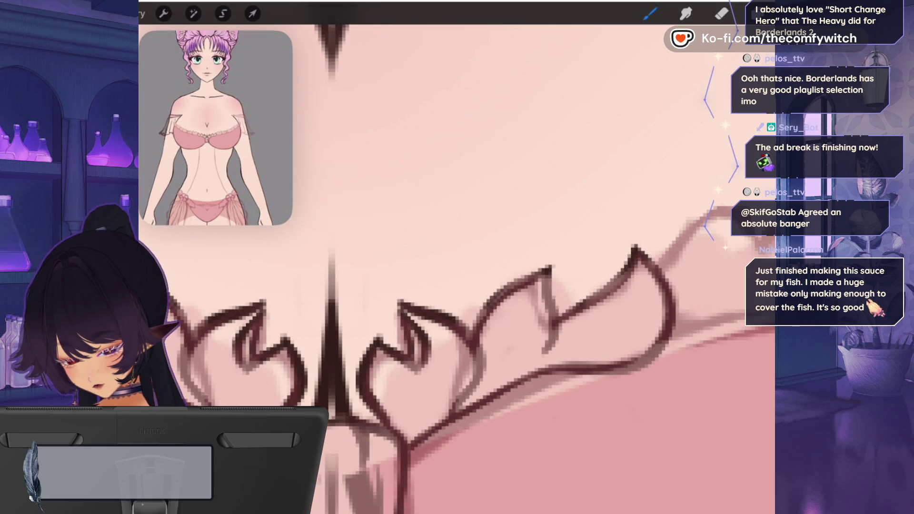
mouse_move(635, 245)
left_mouse_down()
mouse_move(447, 333)
mouse_move(547, 272)
mouse_move(562, 350)
left_mouse_up()
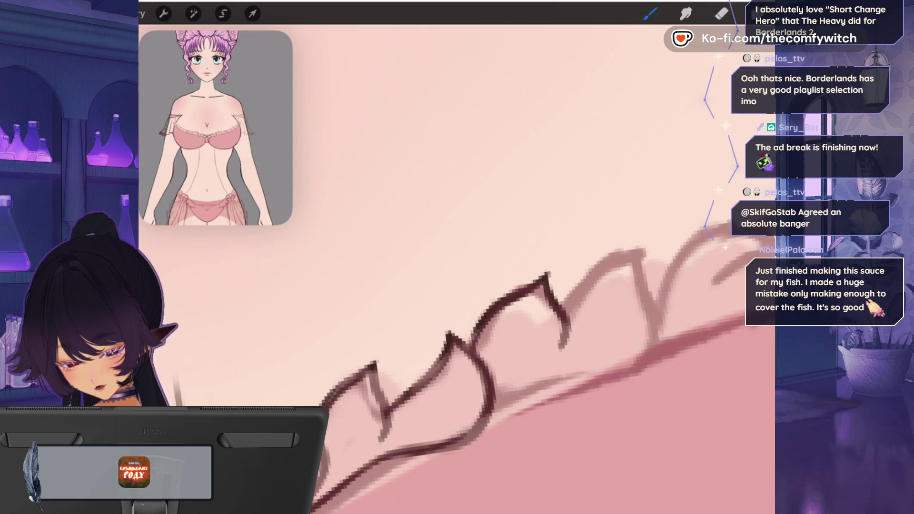
mouse_move(564, 317)
left_mouse_down()
mouse_move(647, 255)
mouse_move(653, 329)
mouse_move(640, 366)
mouse_move(566, 386)
left_mouse_up()
left_click_drag(491, 409, 590, 365)
scroll(495, 314, "right", 5)
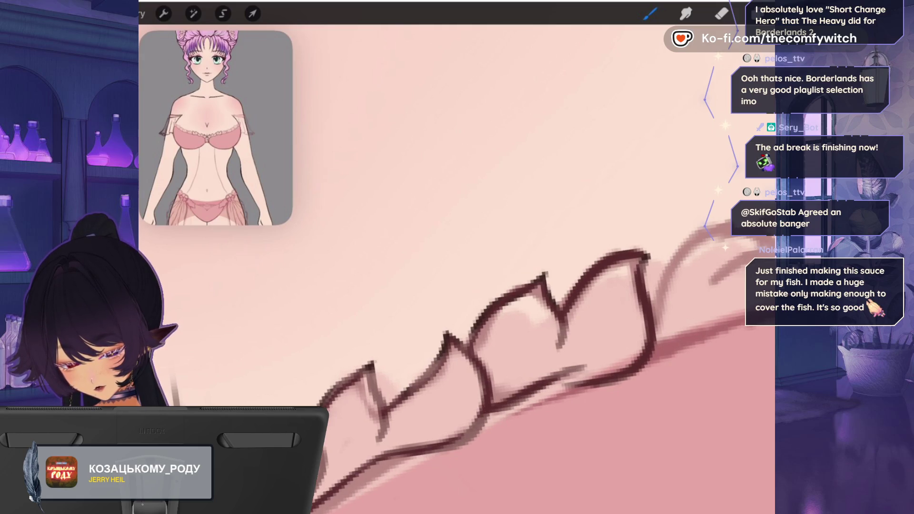
- Trace further scallops along the ruffle trim as it curves toward the side
mouse_move(423, 365)
left_mouse_down()
mouse_move(459, 301)
mouse_move(555, 275)
mouse_move(575, 280)
mouse_move(519, 339)
left_mouse_up()
mouse_move(535, 267)
left_mouse_down()
mouse_move(638, 235)
mouse_move(601, 300)
mouse_move(613, 314)
mouse_move(578, 363)
mouse_move(512, 377)
mouse_move(452, 410)
left_mouse_up()
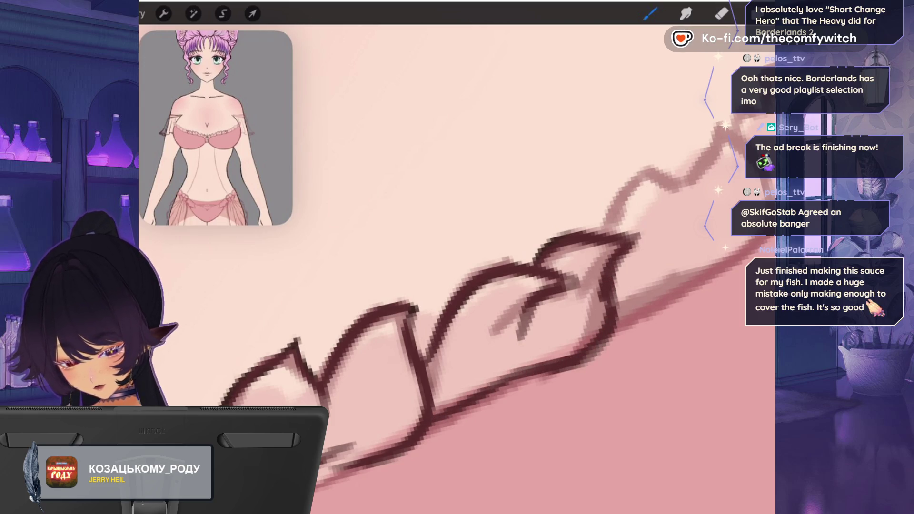
mouse_move(407, 330)
left_mouse_down()
mouse_move(429, 299)
mouse_move(495, 251)
mouse_move(531, 278)
mouse_move(591, 219)
mouse_move(640, 340)
mouse_move(537, 421)
mouse_move(395, 453)
left_mouse_up()
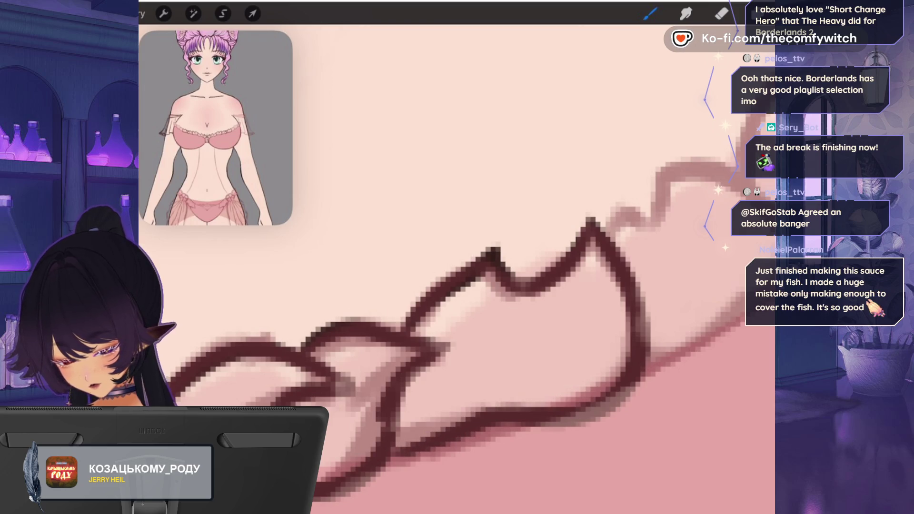
scroll(456, 266, "down", 5)
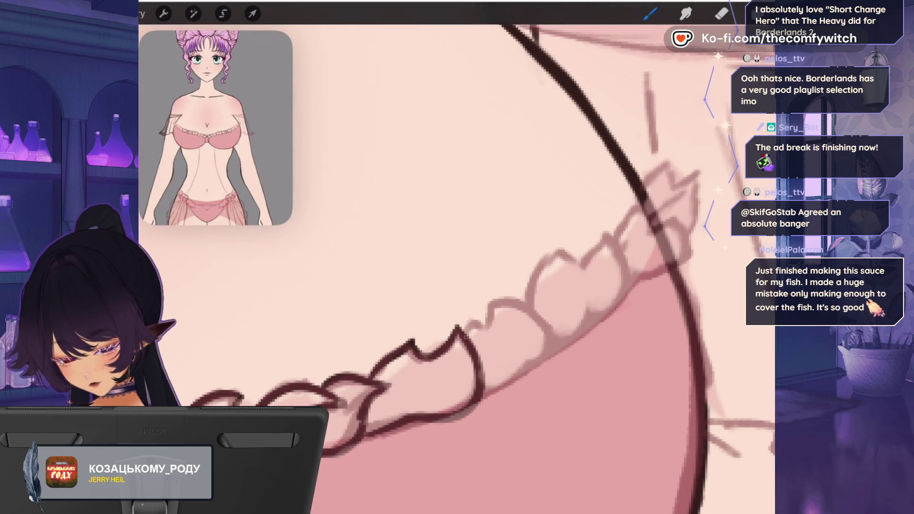
mouse_move(488, 324)
left_mouse_down()
mouse_move(493, 305)
mouse_move(509, 302)
mouse_move(547, 324)
mouse_move(545, 366)
mouse_move(483, 399)
left_mouse_up()
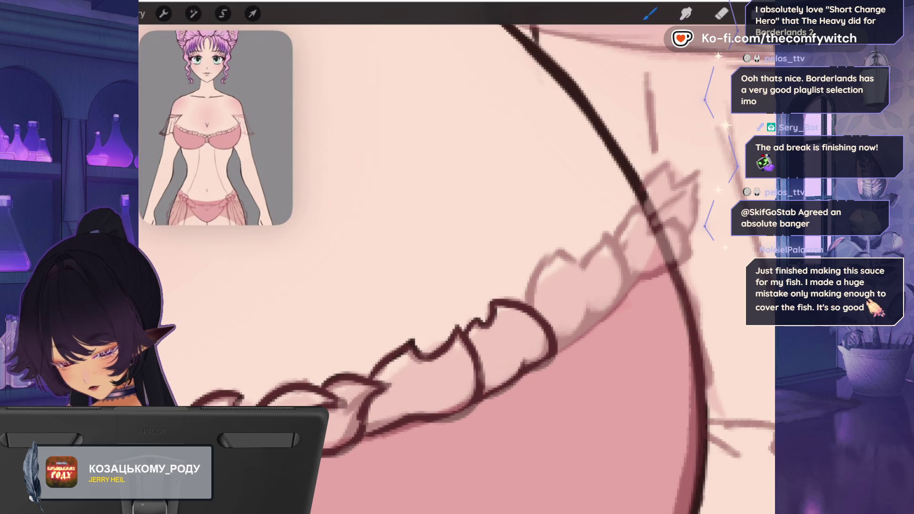
mouse_move(528, 307)
left_mouse_down()
mouse_move(555, 253)
mouse_move(564, 246)
mouse_move(586, 271)
mouse_move(606, 231)
mouse_move(629, 271)
mouse_move(606, 318)
mouse_move(587, 326)
left_mouse_up()
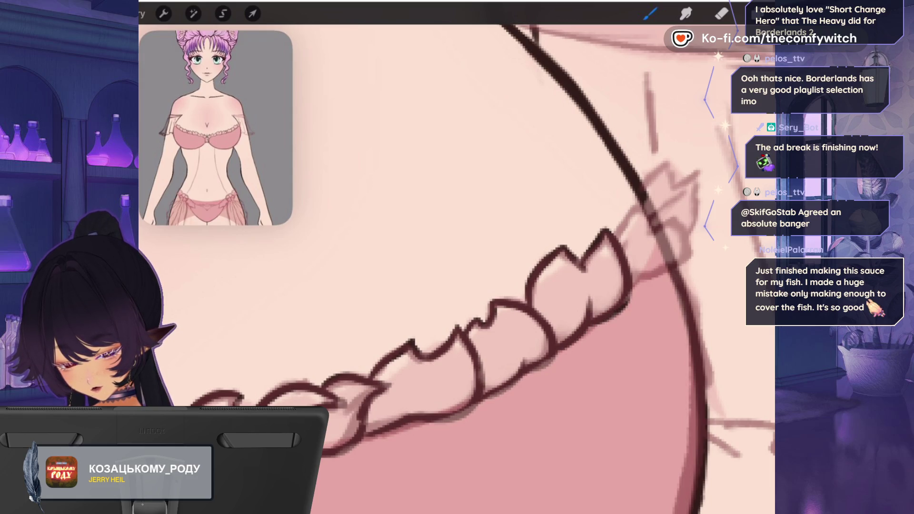
- Outline one more ruffle scallop and close the trim's lower edge
scroll(457, 267, "up", 3)
mouse_move(537, 295)
left_mouse_down()
mouse_move(568, 261)
mouse_move(578, 309)
left_mouse_up()
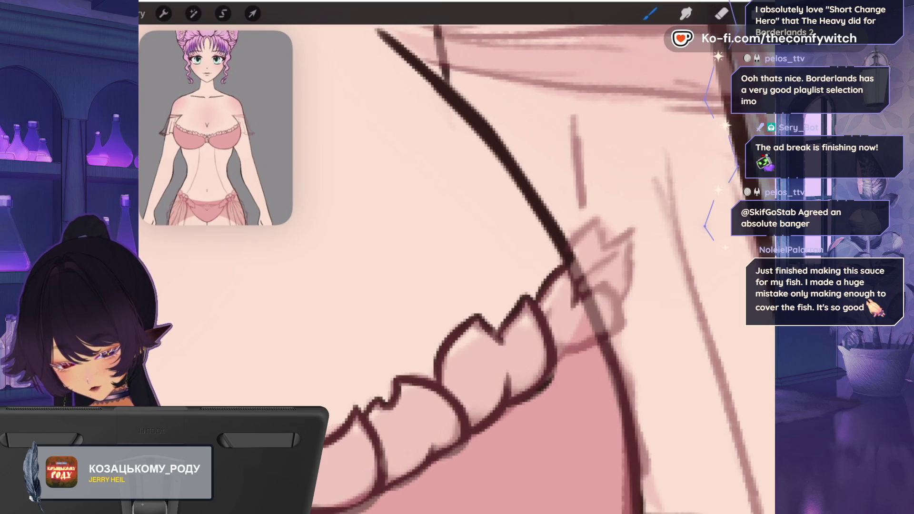
mouse_move(555, 360)
left_mouse_down()
mouse_move(613, 334)
mouse_move(613, 277)
mouse_move(571, 304)
left_mouse_up()
left_click(757, 13)
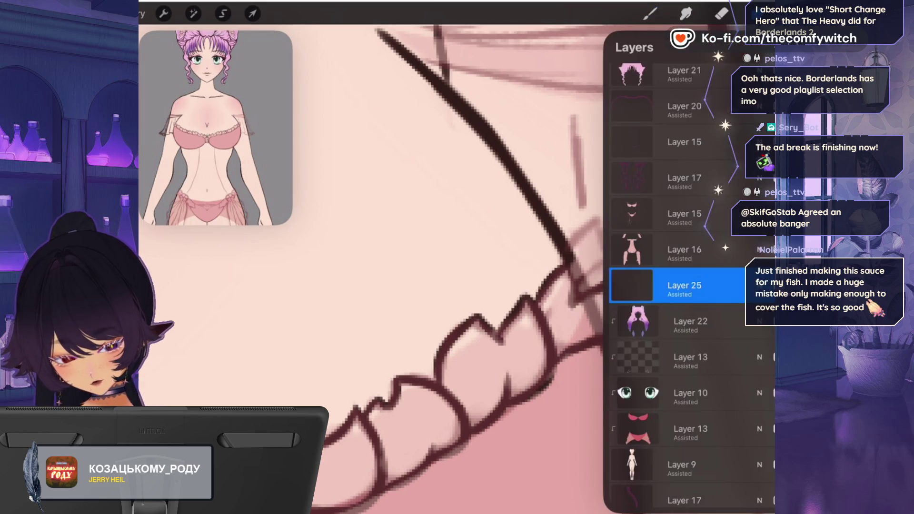
- Erase the stray end of the ruffle outline
left_click(722, 14)
left_click(581, 278)
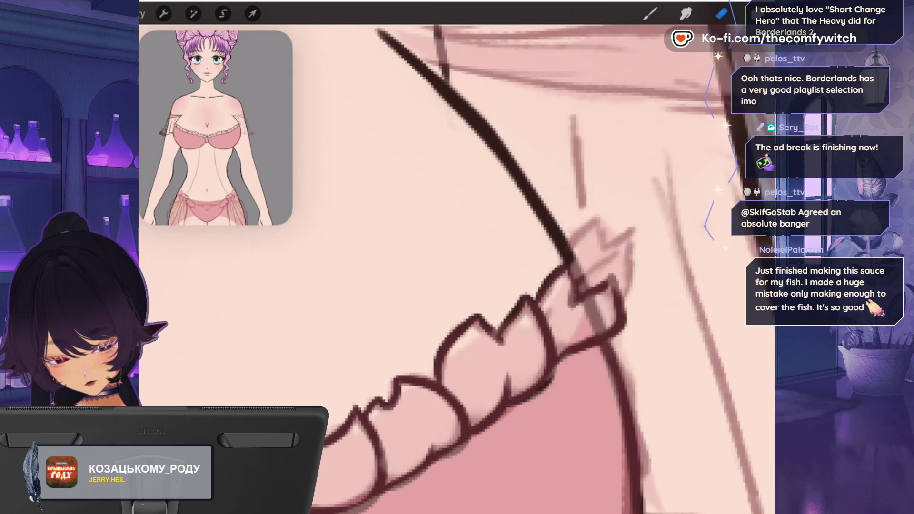
mouse_move(581, 281)
left_mouse_down()
mouse_move(591, 308)
mouse_move(575, 307)
mouse_move(567, 281)
mouse_move(577, 303)
mouse_move(609, 276)
mouse_move(635, 229)
mouse_move(597, 217)
mouse_move(563, 242)
mouse_move(583, 284)
left_mouse_up()
left_click(650, 13)
scroll(523, 266, "down", 5)
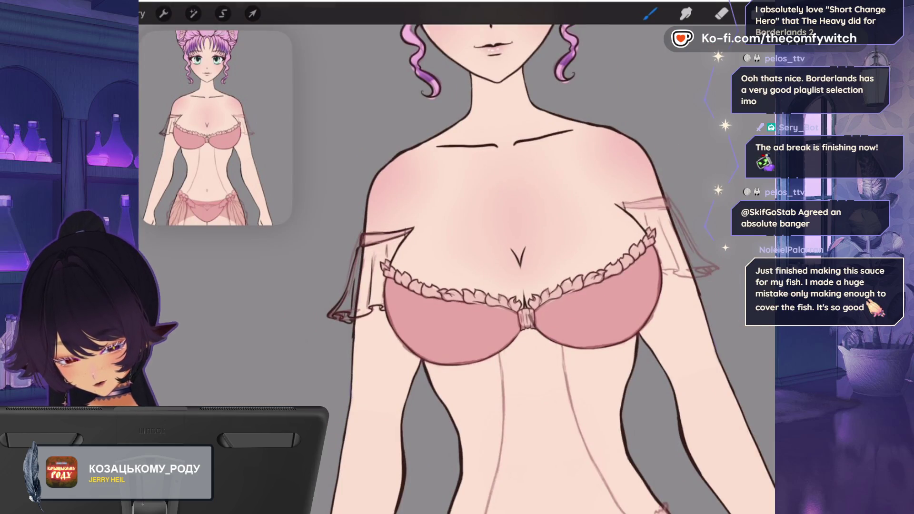
scroll(540, 304, "up", 5)
- Erase the centre knot's dark strokes and redraw its two fold lines
left_click(757, 13)
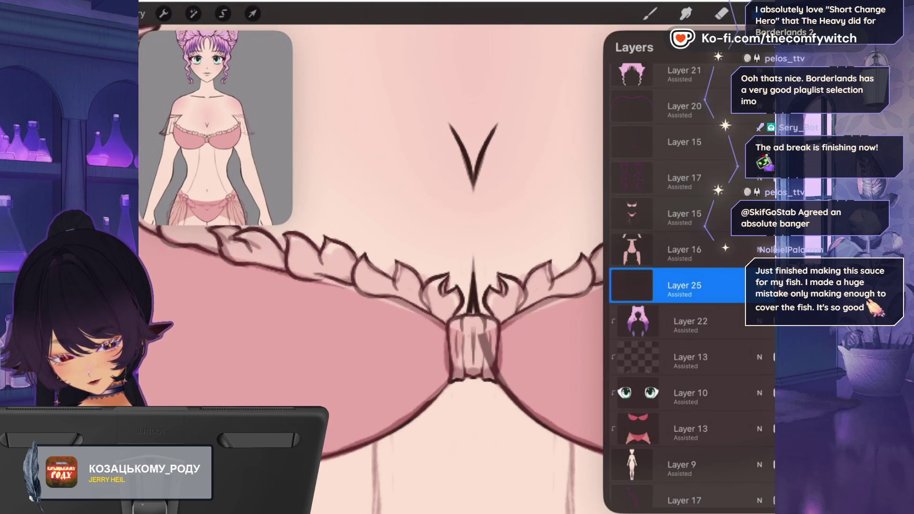
left_click(721, 14)
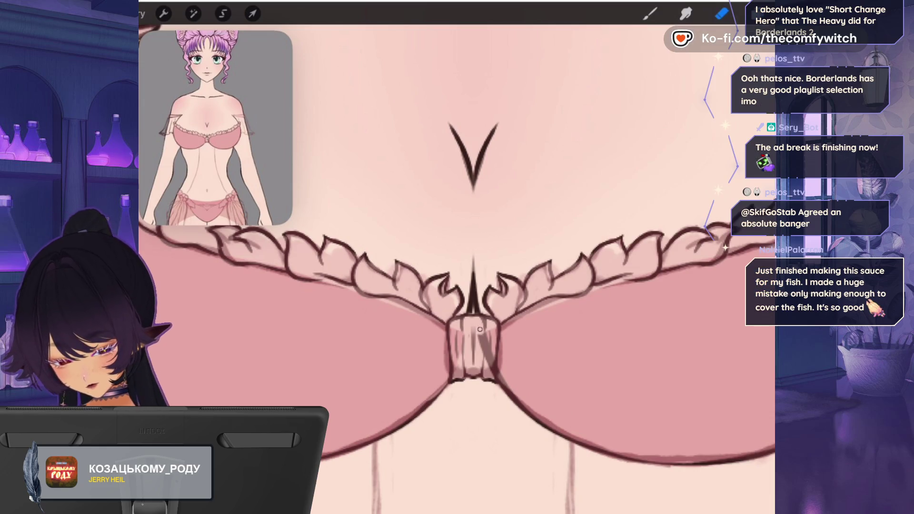
left_click_drag(480, 329, 481, 346)
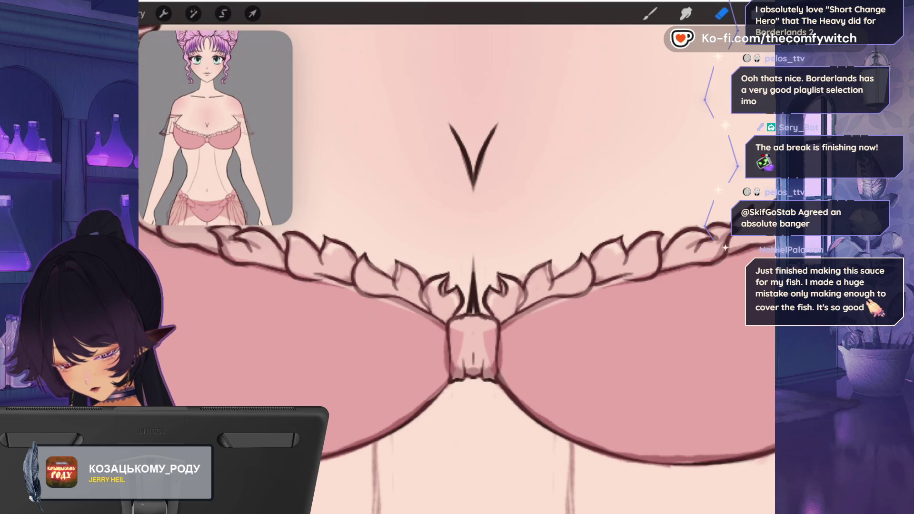
key("b")
left_click_drag(480, 315, 484, 343)
left_click_drag(464, 316, 463, 344)
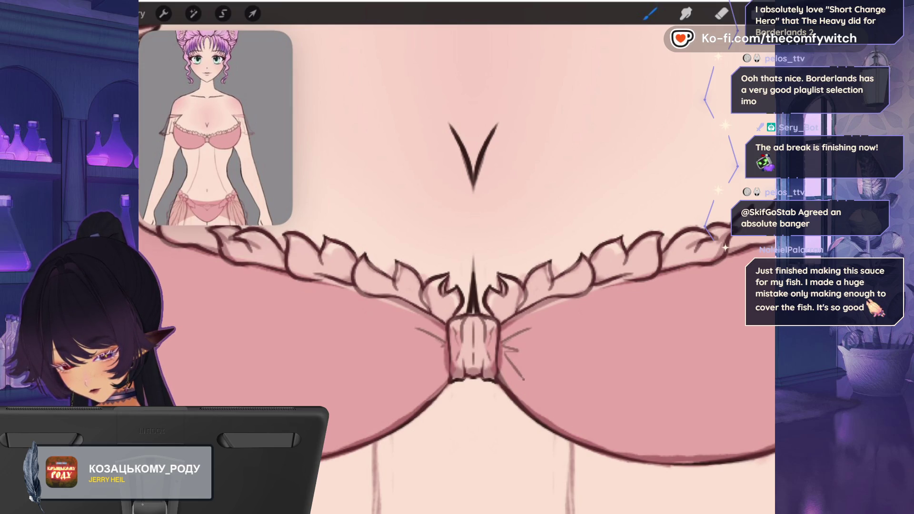
- Ink the lower edge of the shoulder strap
scroll(476, 266, "down", 5)
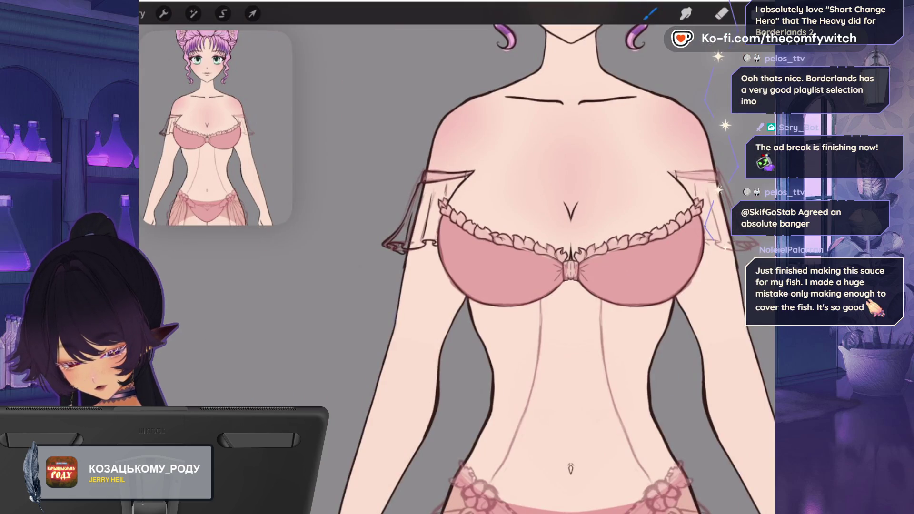
scroll(475, 267, "up", 3)
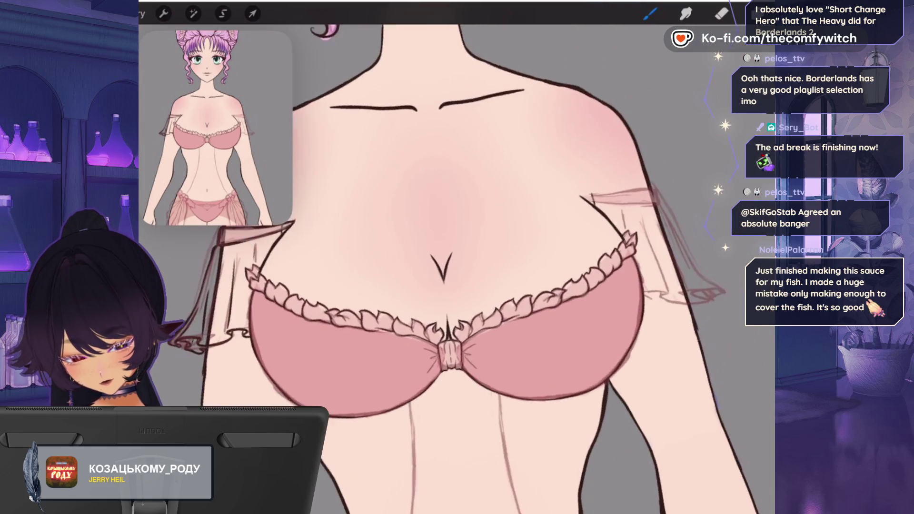
scroll(429, 285, "up", 5)
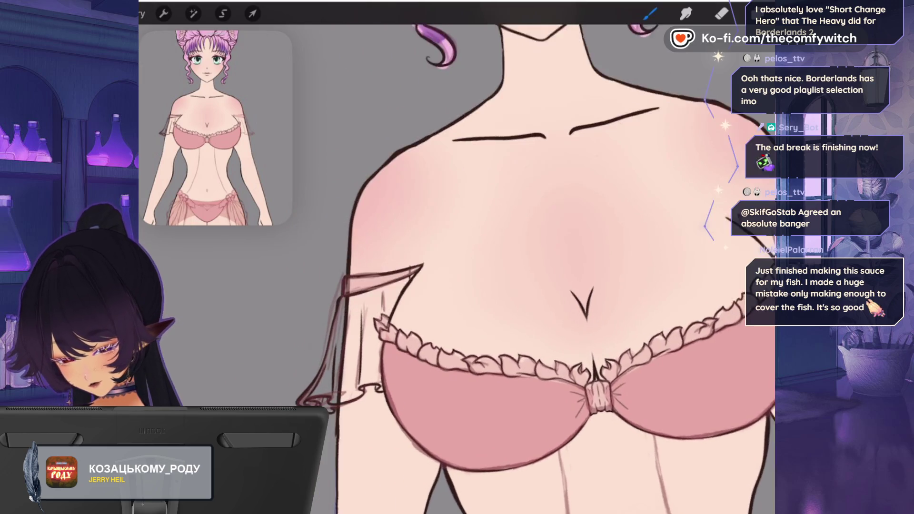
scroll(524, 286, "up", 3)
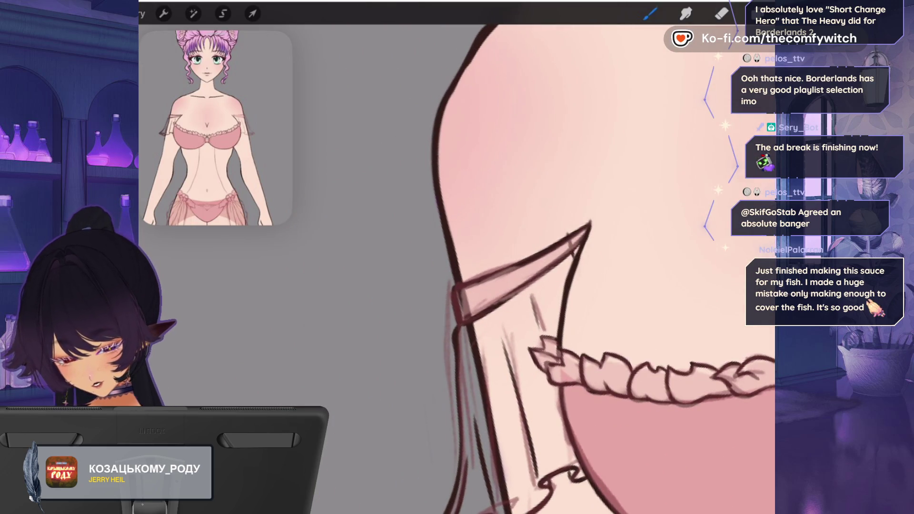
left_click(757, 13)
left_click(757, 13)
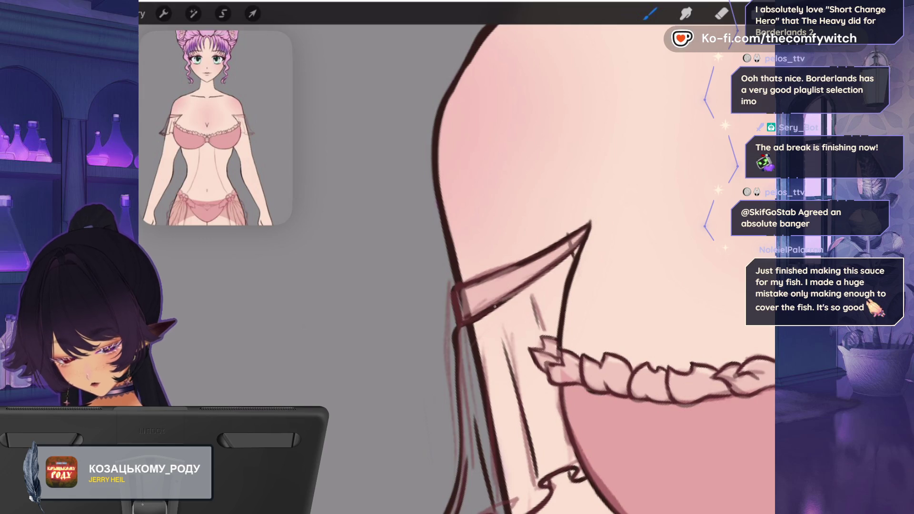
left_click_drag(530, 280, 569, 246)
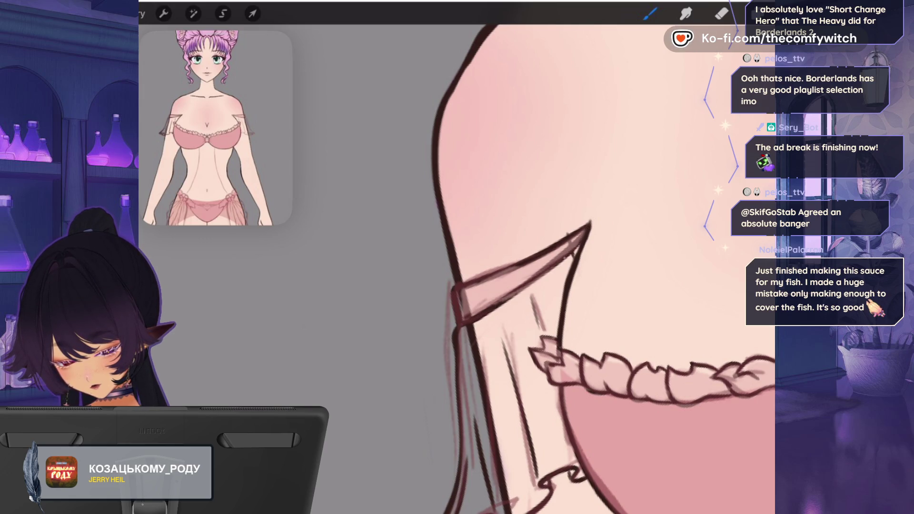